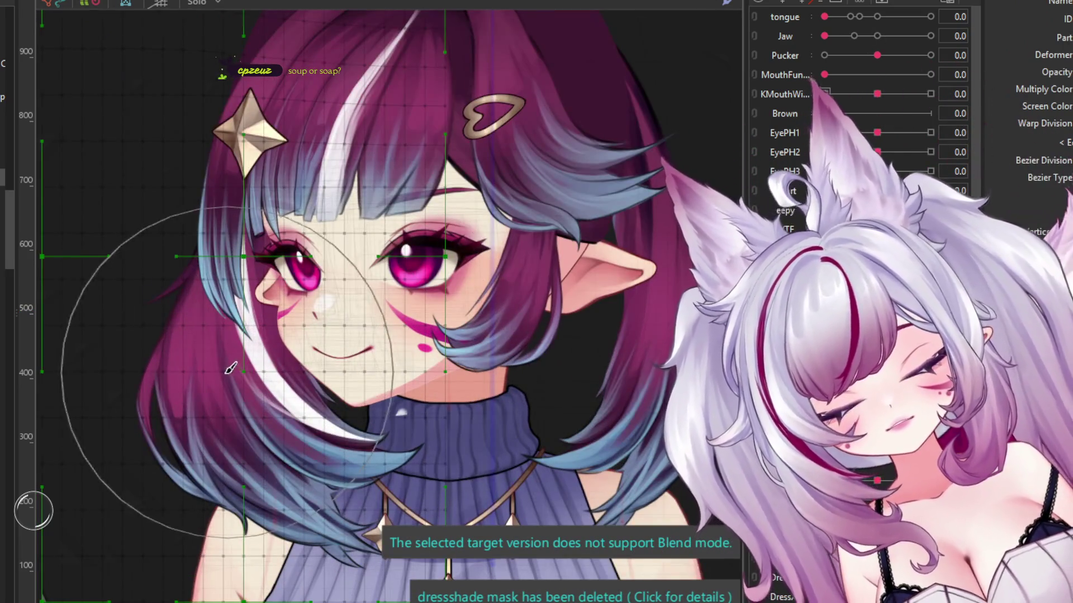
Step: Pull the left edge of the left-side warp deformer further outward
{"action": "scroll", "coordinate": [577, 144], "scroll_direction": "down", "scroll_amount": 3}
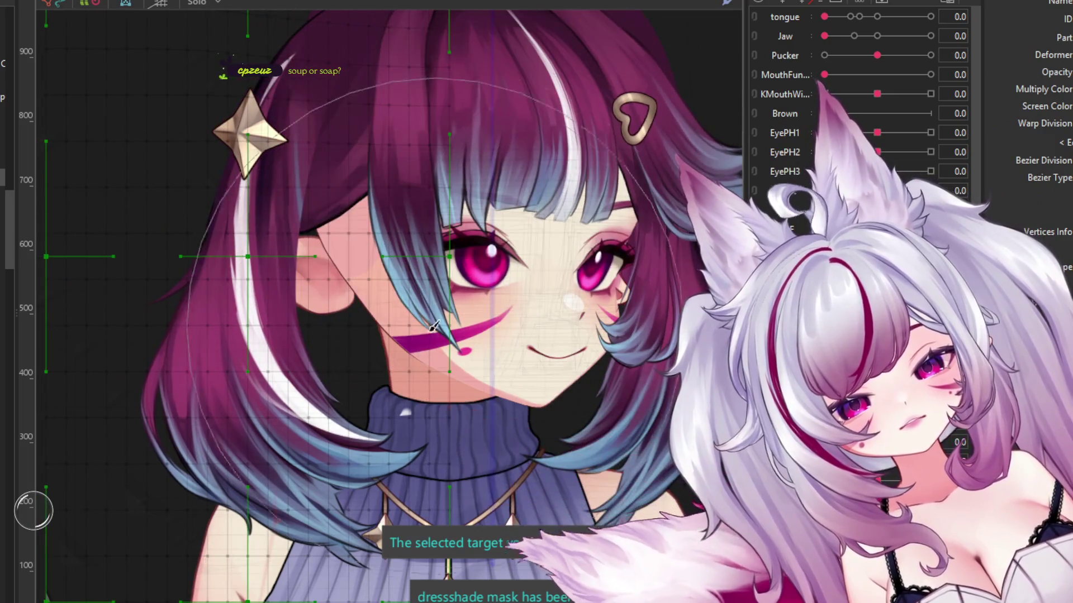
{"action": "scroll", "coordinate": [378, 288], "scroll_direction": "up", "scroll_amount": 1}
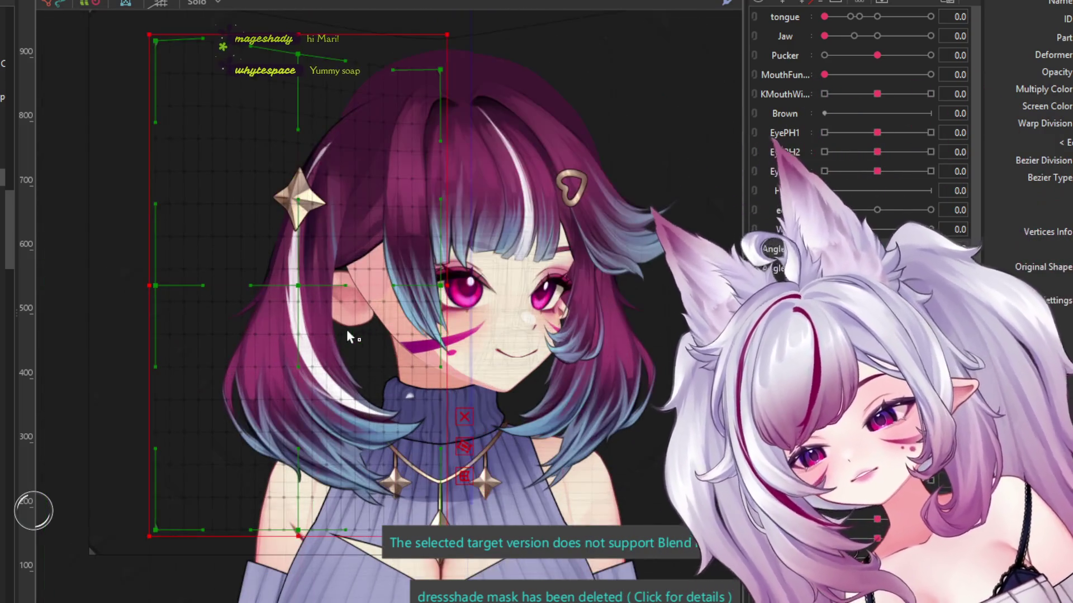
{"action": "scroll", "coordinate": [358, 302], "scroll_direction": "up", "scroll_amount": 3}
{"action": "scroll", "coordinate": [320, 279], "scroll_direction": "down", "scroll_amount": 1}
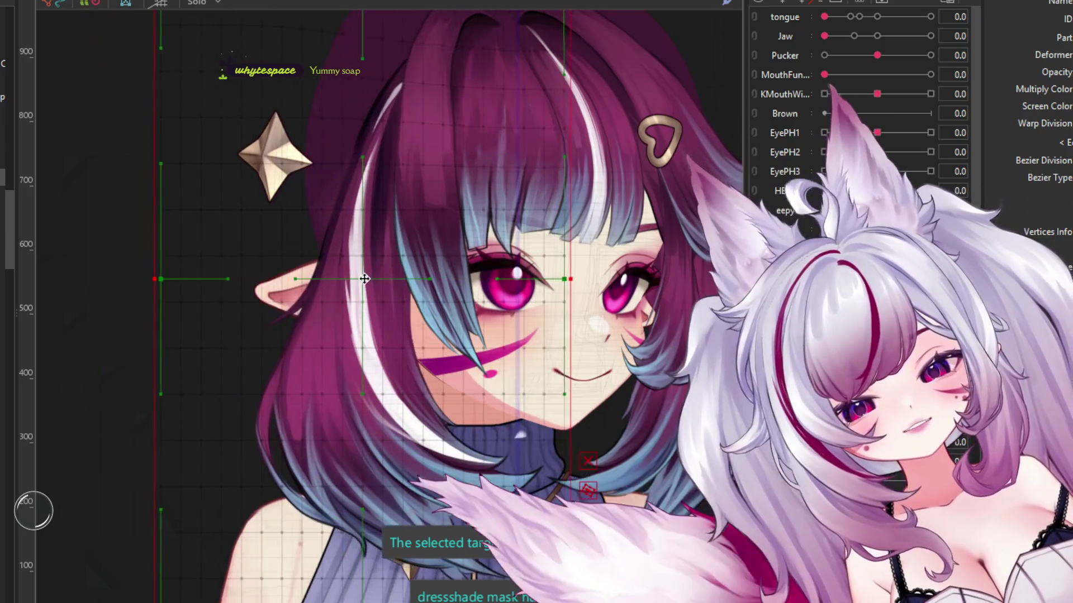
{"action": "scroll", "coordinate": [505, 139], "scroll_direction": "down", "scroll_amount": 1}
{"action": "scroll", "coordinate": [506, 138], "scroll_direction": "up", "scroll_amount": 2}
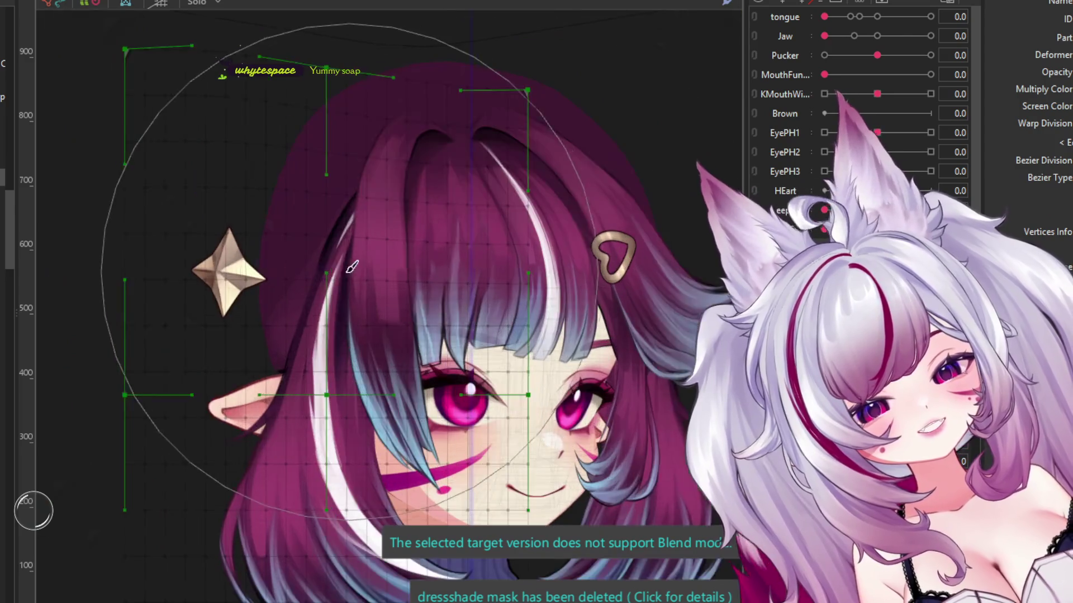
{"action": "left_click", "coordinate": [328, 276]}
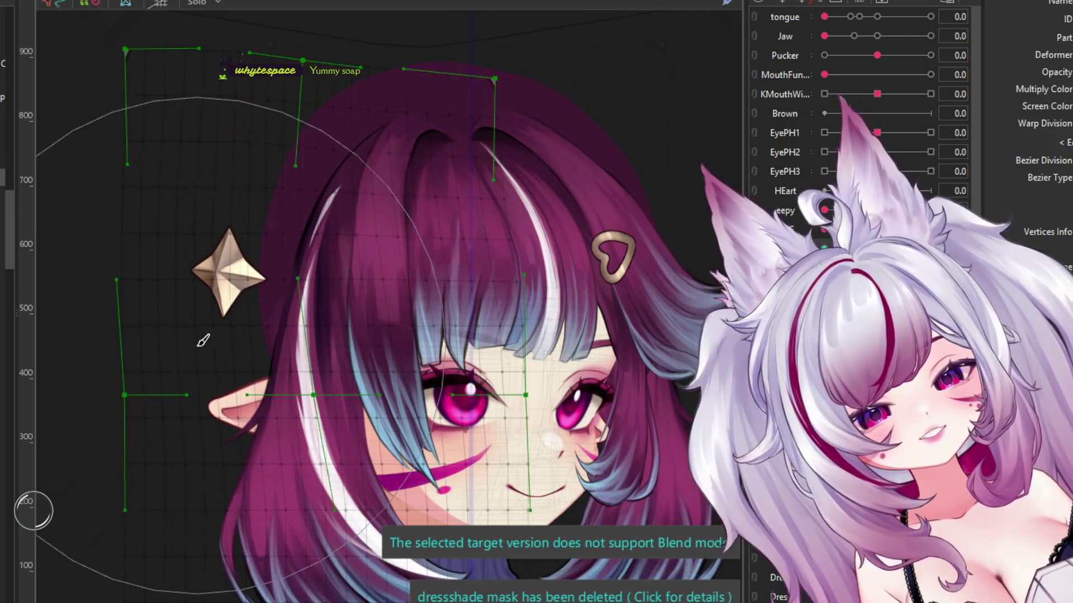
{"action": "left_click", "coordinate": [177, 347]}
{"action": "left_click_drag", "start_coordinate": [144, 401], "coordinate": [109, 397]}
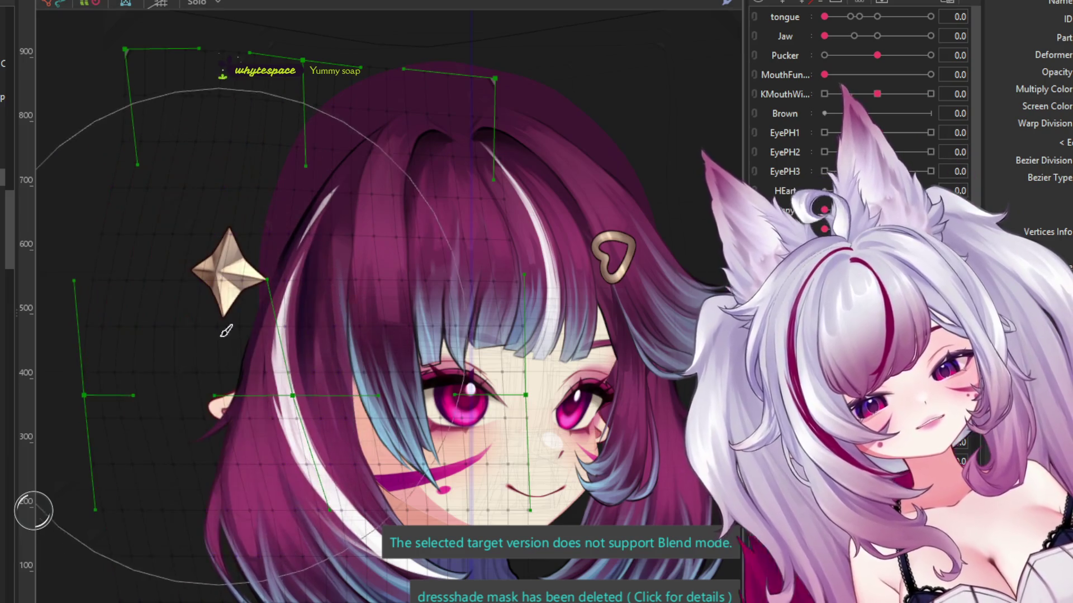
Step: Push the left-side hair deformer's lower-left points outward and ease points near the face right
{"action": "scroll", "coordinate": [314, 363], "scroll_direction": "down", "scroll_amount": 2}
{"action": "left_click", "coordinate": [389, 397]}
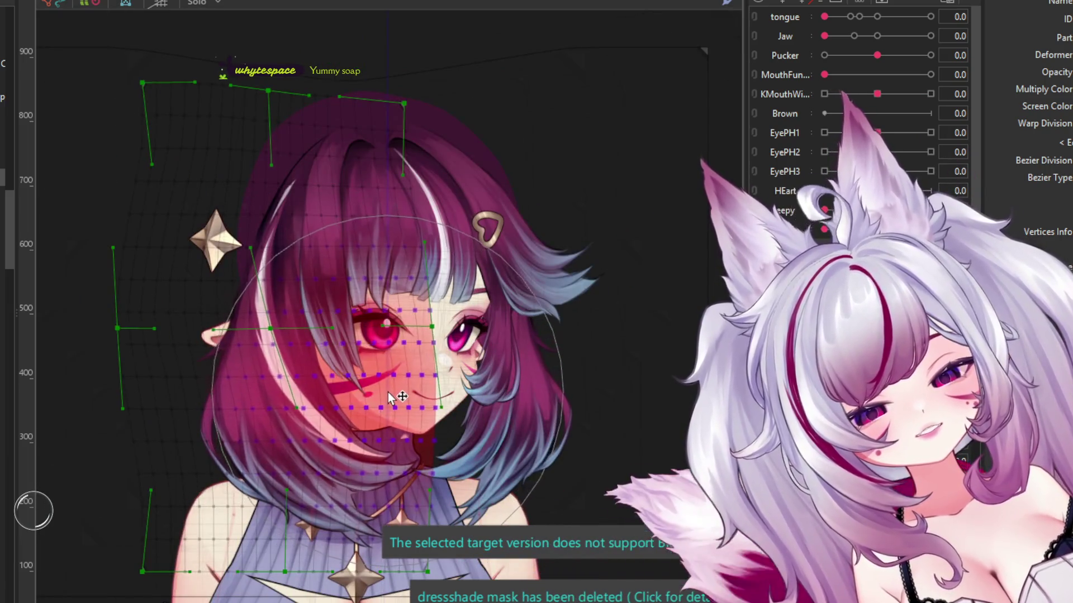
{"action": "left_click", "coordinate": [222, 249]}
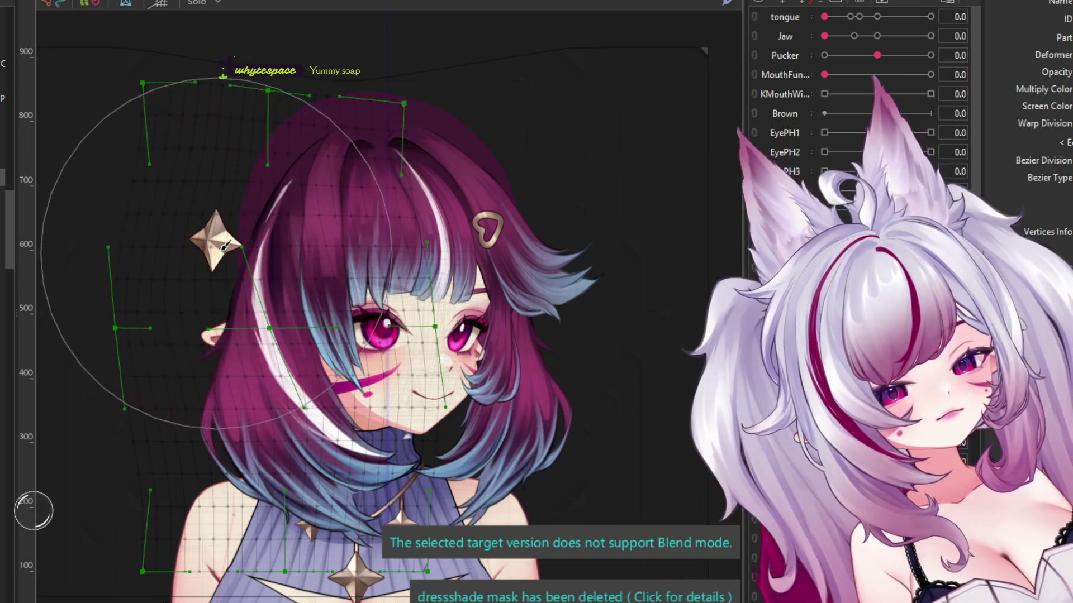
{"action": "left_click", "coordinate": [174, 184]}
{"action": "left_click", "coordinate": [132, 374]}
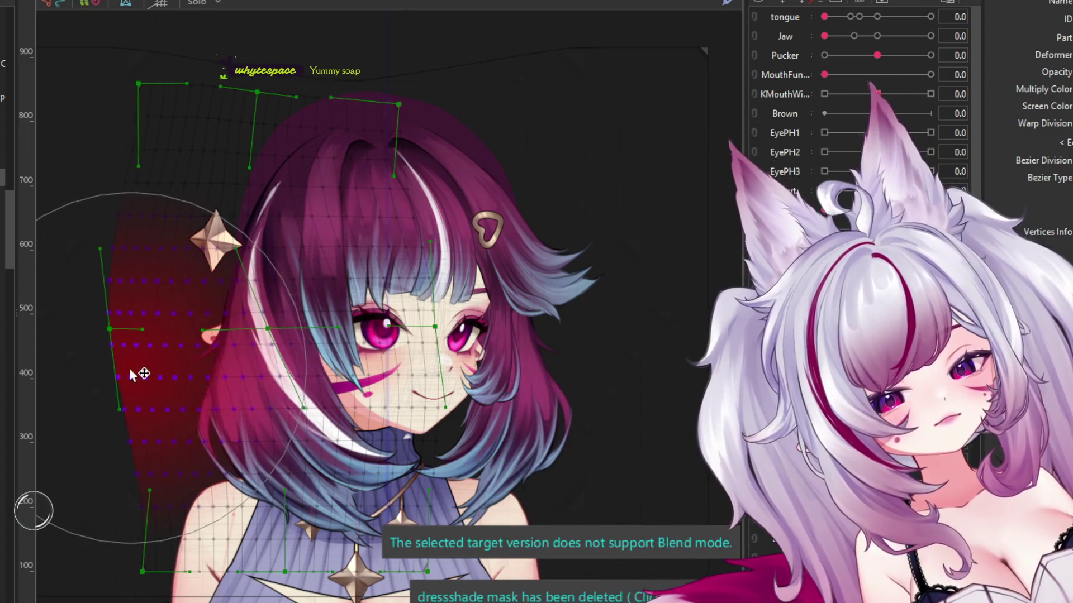
{"action": "left_click", "coordinate": [144, 330]}
{"action": "scroll", "coordinate": [143, 330], "scroll_direction": "down", "scroll_amount": 2}
{"action": "scroll", "coordinate": [168, 380], "scroll_direction": "up", "scroll_amount": 4}
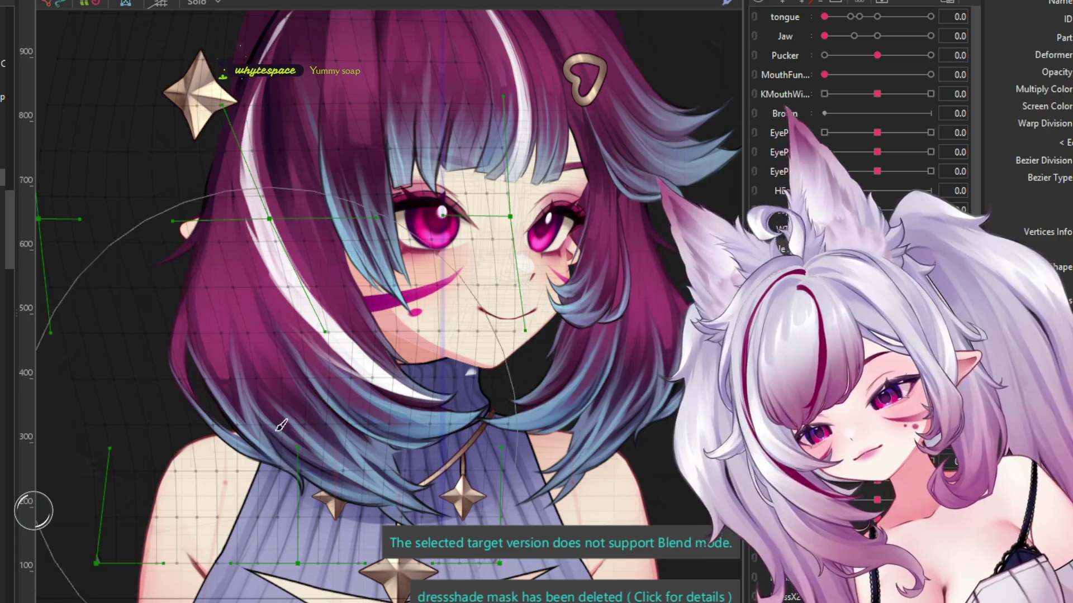
{"action": "scroll", "coordinate": [275, 430], "scroll_direction": "down", "scroll_amount": 2}
{"action": "left_click_drag", "start_coordinate": [305, 471], "coordinate": [180, 326]}
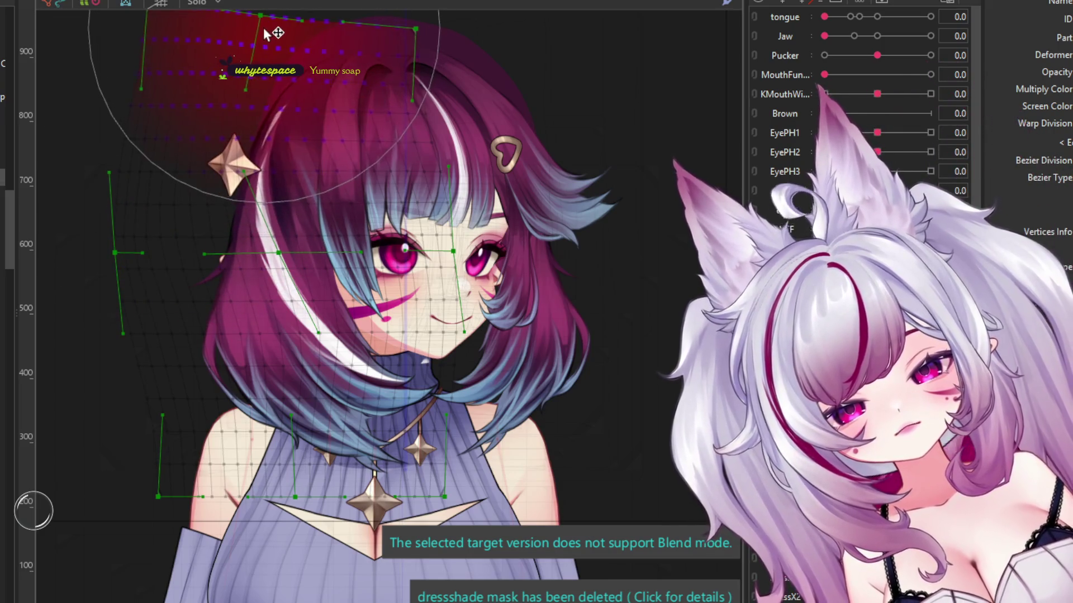
{"action": "mouse_move", "coordinate": [256, 36]}
{"action": "left_mouse_down"}
{"action": "mouse_move", "coordinate": [376, 354]}
{"action": "mouse_move", "coordinate": [377, 338]}
{"action": "left_mouse_up"}
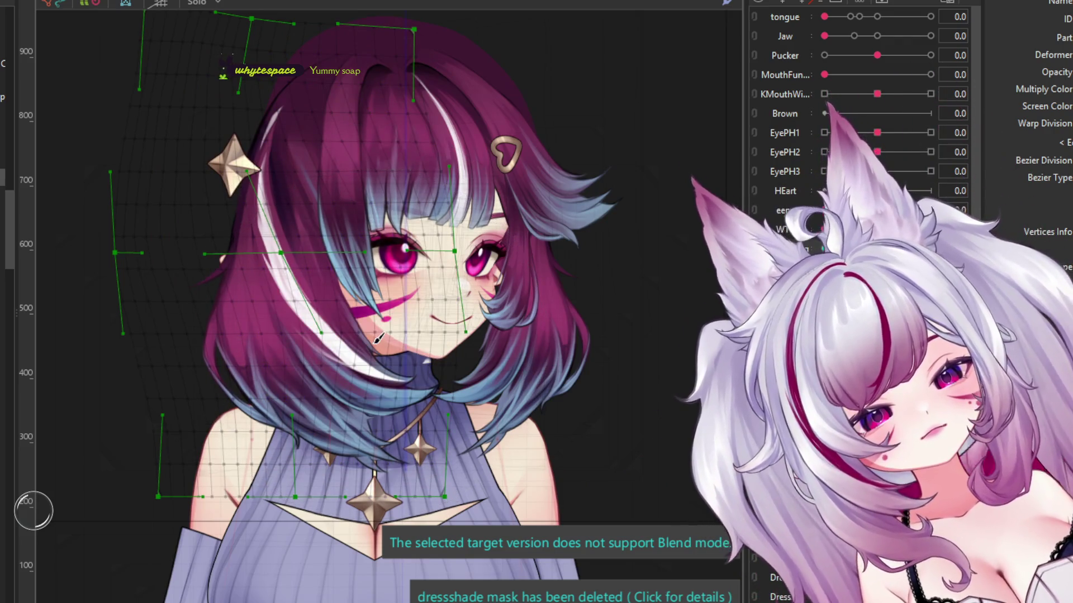
{"action": "left_click", "coordinate": [223, 268]}
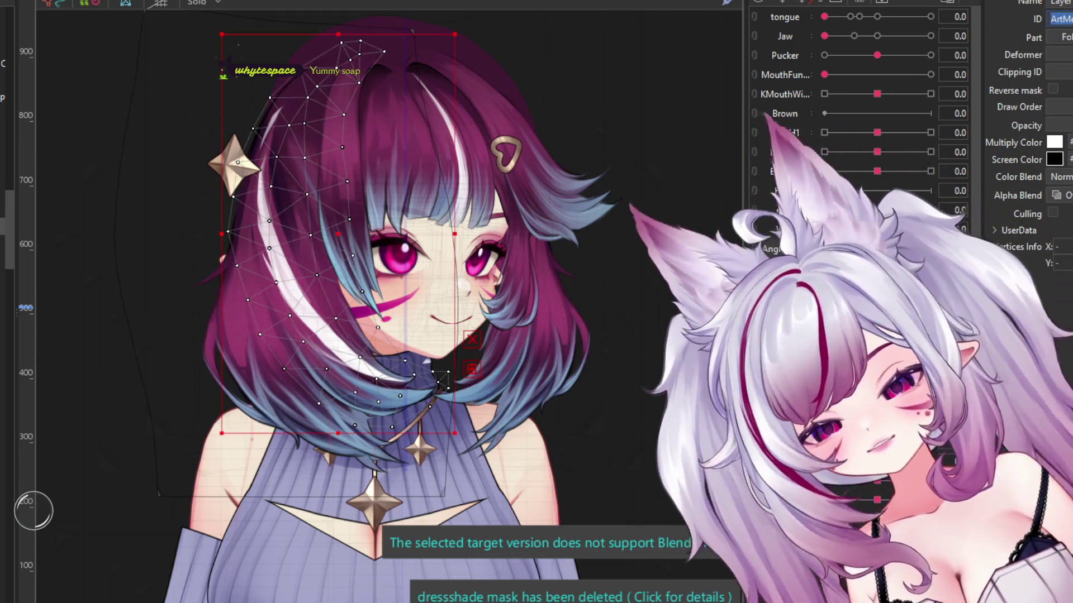
Step: Select the white hair streak mesh and the hair's warp deformer to check the head turn
{"action": "left_click", "coordinate": [268, 224]}
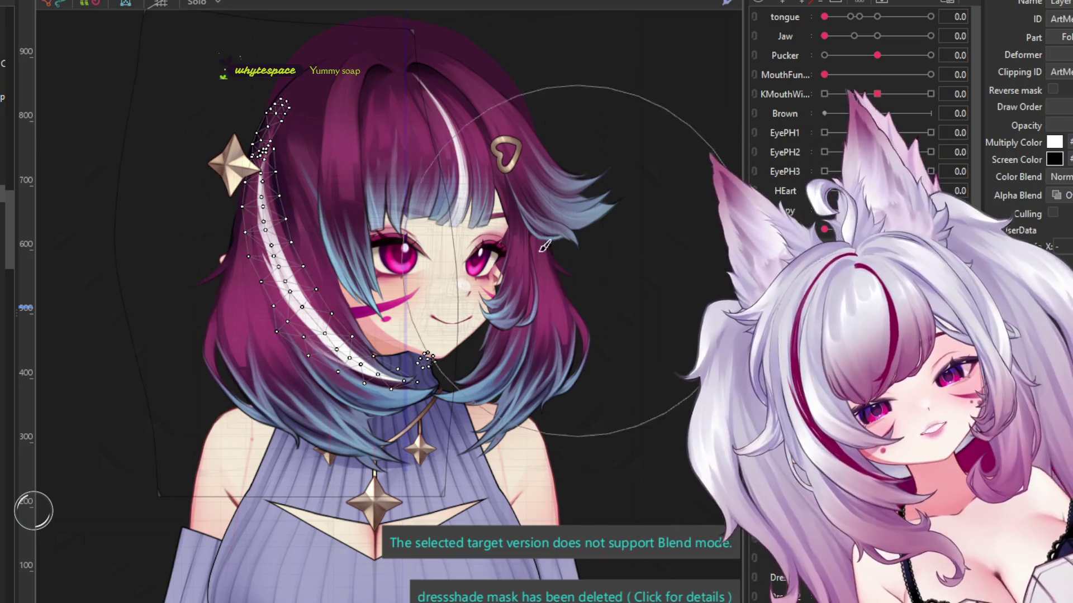
{"action": "scroll", "coordinate": [455, 232], "scroll_direction": "up", "scroll_amount": 2}
{"action": "scroll", "coordinate": [419, 327], "scroll_direction": "down", "scroll_amount": 2}
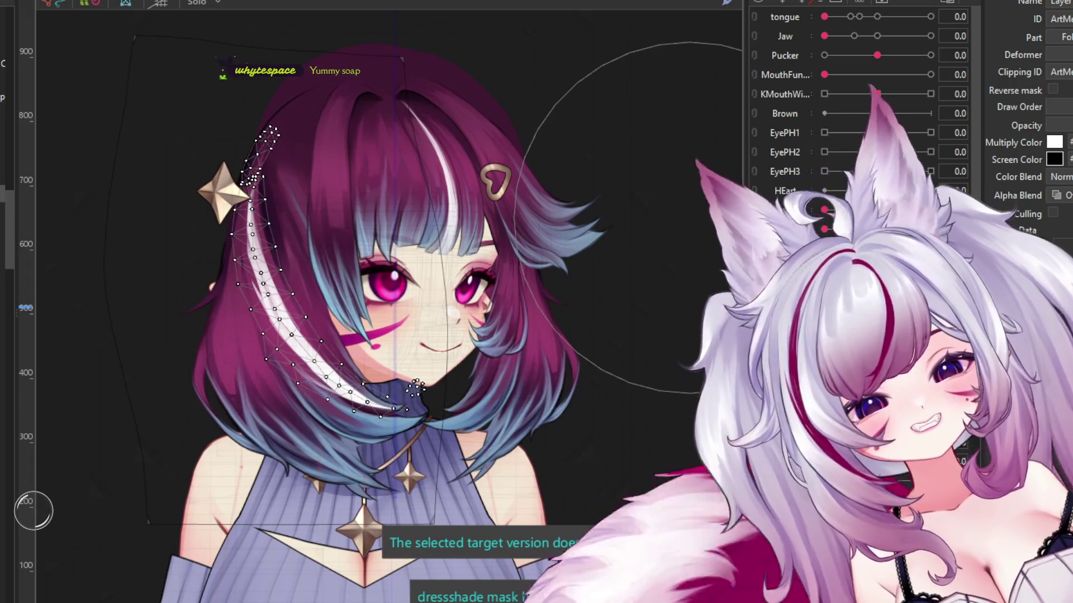
{"action": "left_click", "coordinate": [218, 280]}
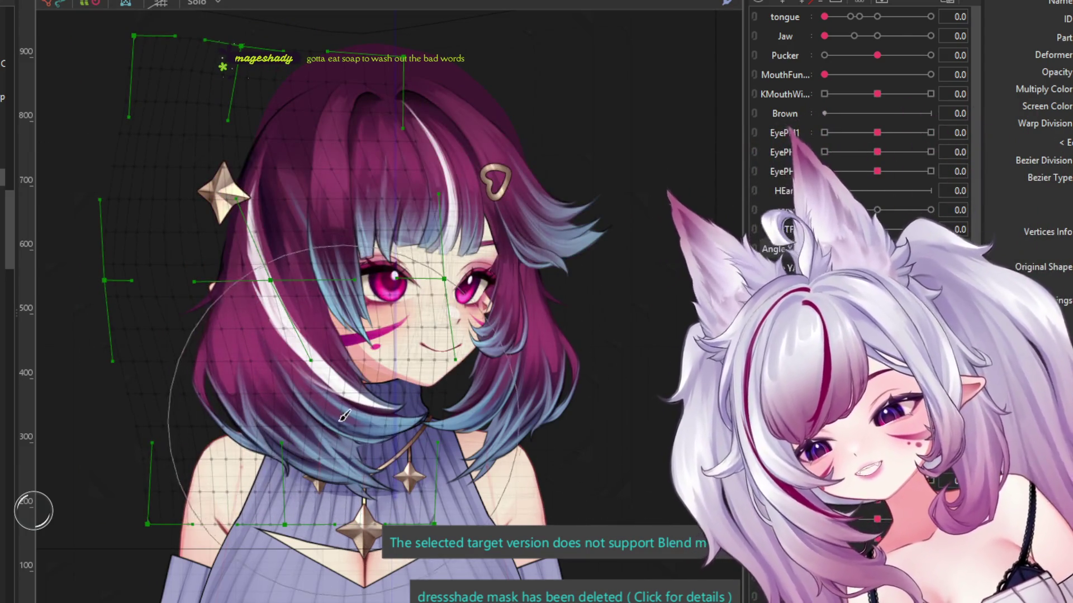
Step: Select the right-side hair mesh and the small hair strand mesh
{"action": "scroll", "coordinate": [344, 375], "scroll_direction": "down", "scroll_amount": 2}
{"action": "scroll", "coordinate": [318, 454], "scroll_direction": "up", "scroll_amount": 3}
{"action": "scroll", "coordinate": [319, 454], "scroll_direction": "down", "scroll_amount": 3}
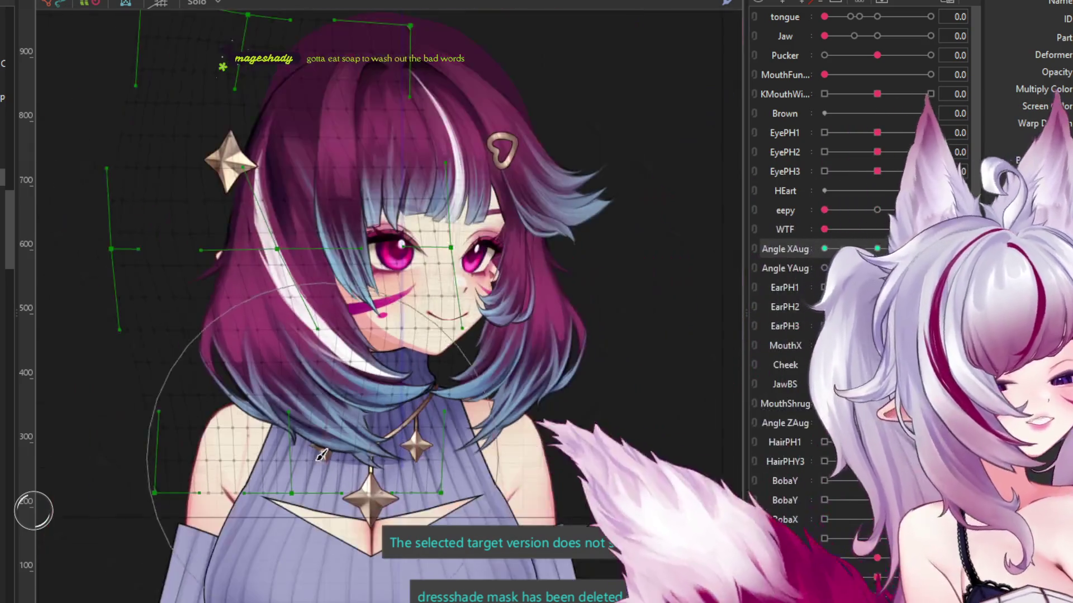
{"action": "scroll", "coordinate": [319, 454], "scroll_direction": "up", "scroll_amount": 3}
{"action": "scroll", "coordinate": [532, 286], "scroll_direction": "down", "scroll_amount": 3}
{"action": "scroll", "coordinate": [487, 386], "scroll_direction": "up", "scroll_amount": 2}
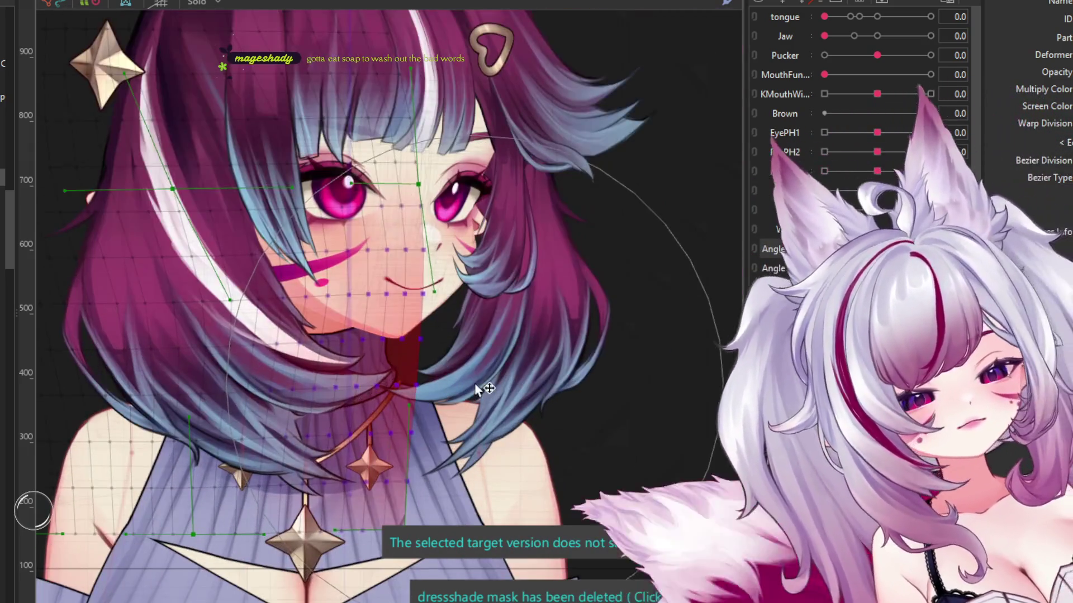
{"action": "scroll", "coordinate": [392, 386], "scroll_direction": "down", "scroll_amount": 1}
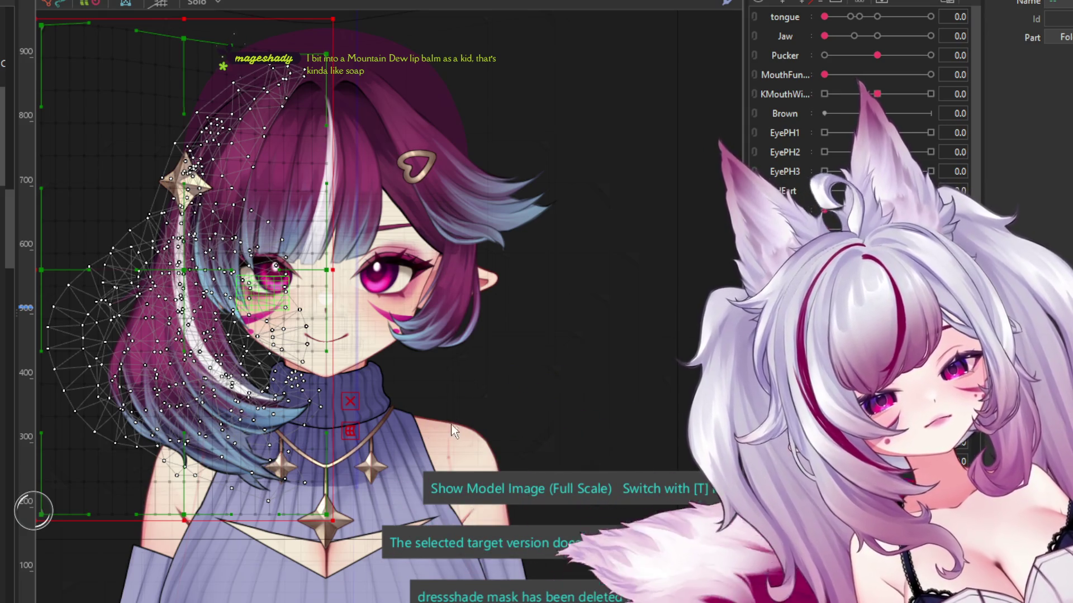
{"action": "left_click", "coordinate": [348, 295]}
{"action": "left_click", "coordinate": [477, 275]}
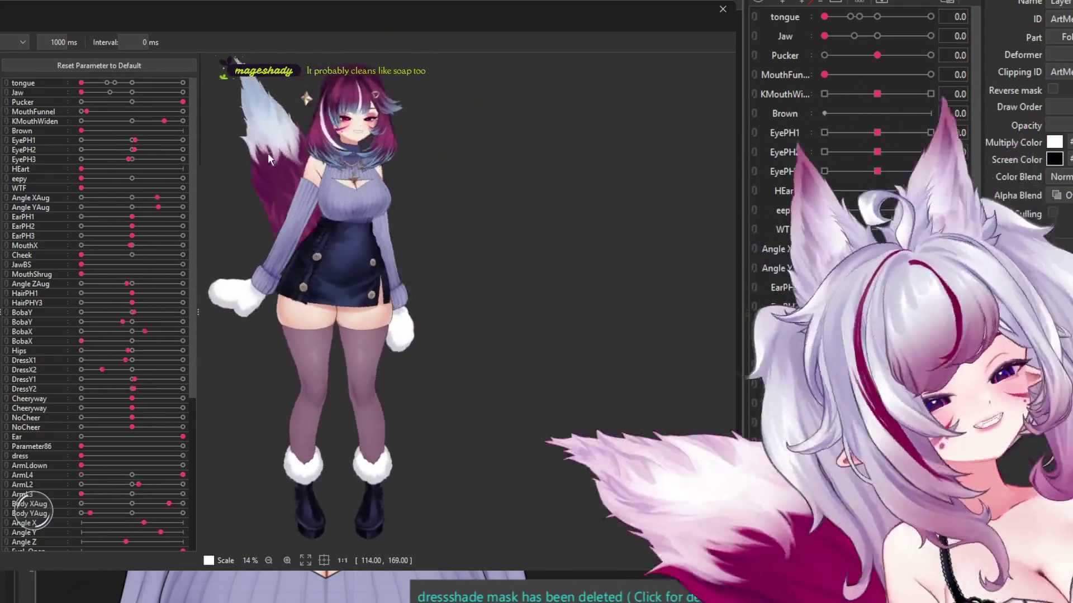
Step: Zoom in and out on the animating model in the Random Pose preview, then close it
{"action": "scroll", "coordinate": [270, 158], "scroll_direction": "up", "scroll_amount": 3}
{"action": "scroll", "coordinate": [268, 159], "scroll_direction": "down", "scroll_amount": 3}
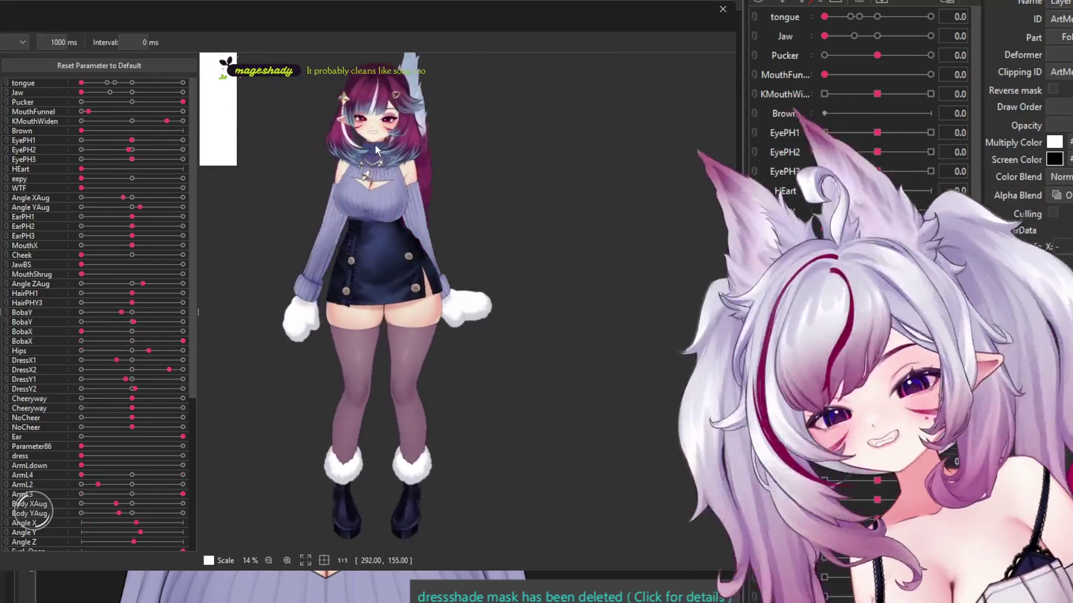
{"action": "scroll", "coordinate": [378, 115], "scroll_direction": "up", "scroll_amount": 1}
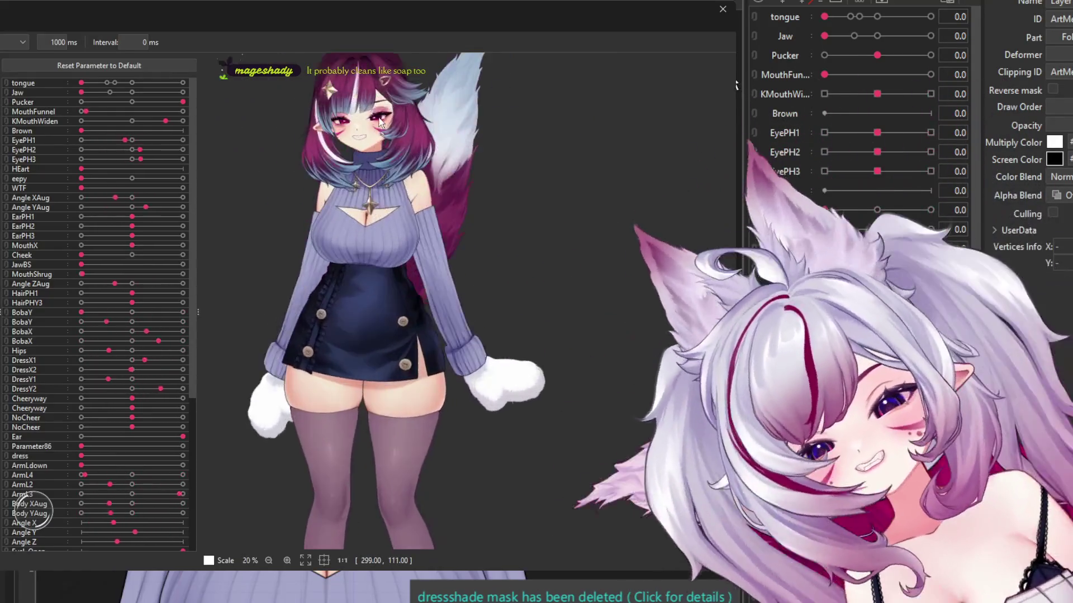
{"action": "scroll", "coordinate": [379, 114], "scroll_direction": "up", "scroll_amount": 1}
{"action": "scroll", "coordinate": [380, 113], "scroll_direction": "up", "scroll_amount": 1}
{"action": "scroll", "coordinate": [386, 111], "scroll_direction": "up", "scroll_amount": 2}
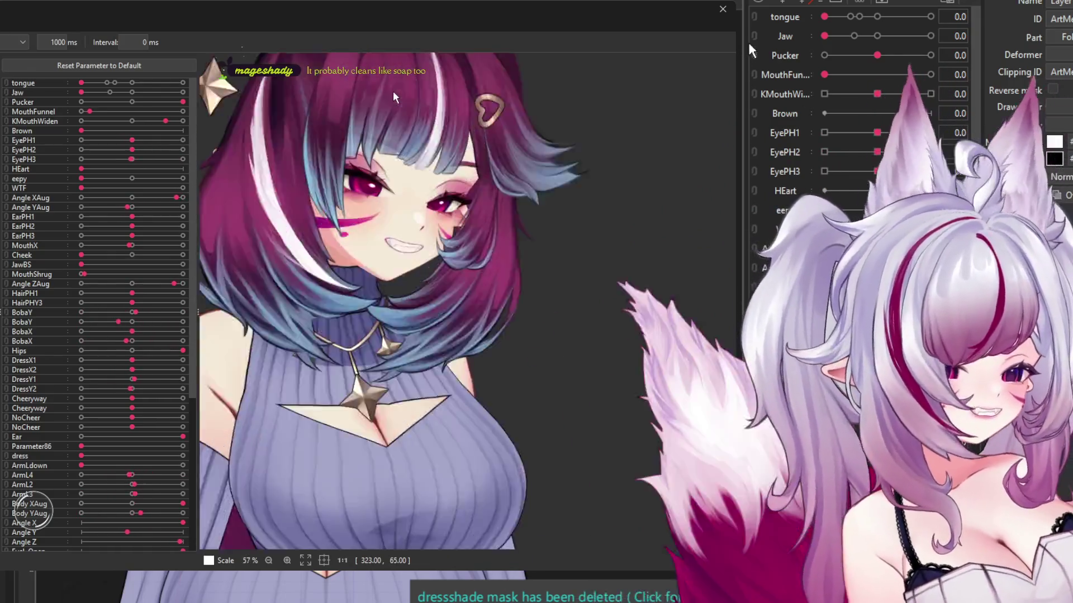
{"action": "scroll", "coordinate": [391, 111], "scroll_direction": "up", "scroll_amount": 1}
{"action": "scroll", "coordinate": [391, 110], "scroll_direction": "down", "scroll_amount": 2}
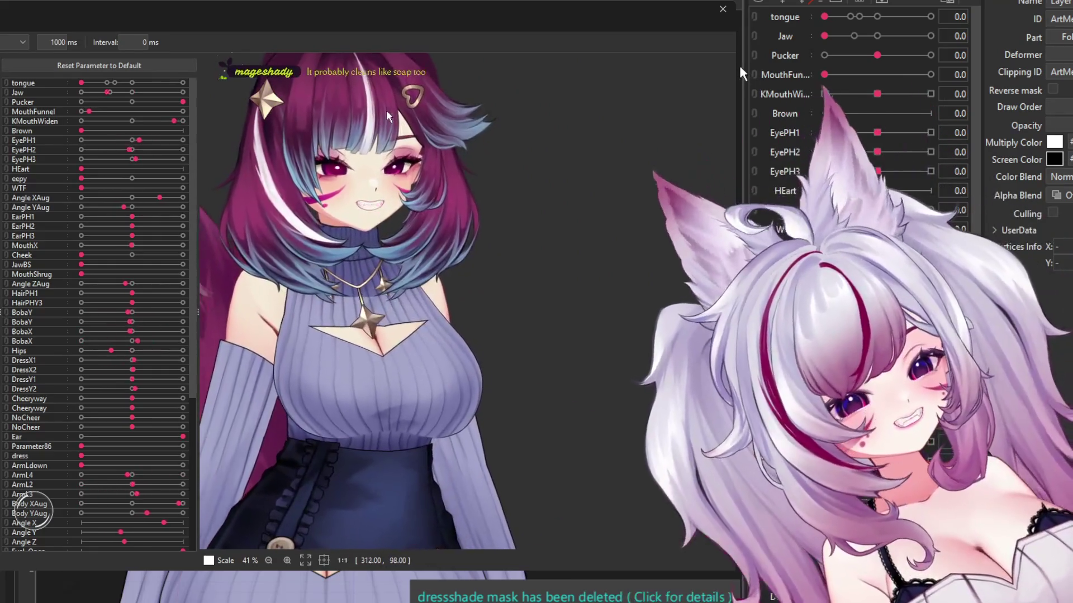
{"action": "scroll", "coordinate": [354, 109], "scroll_direction": "up", "scroll_amount": 1}
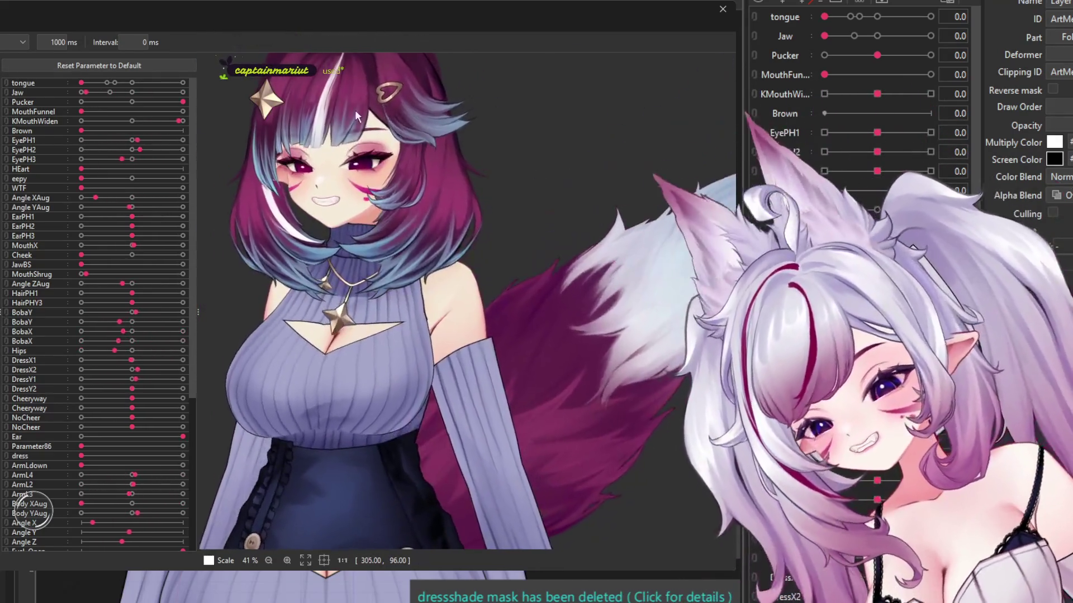
{"action": "scroll", "coordinate": [406, 162], "scroll_direction": "down", "scroll_amount": 2}
{"action": "scroll", "coordinate": [371, 125], "scroll_direction": "up", "scroll_amount": 2}
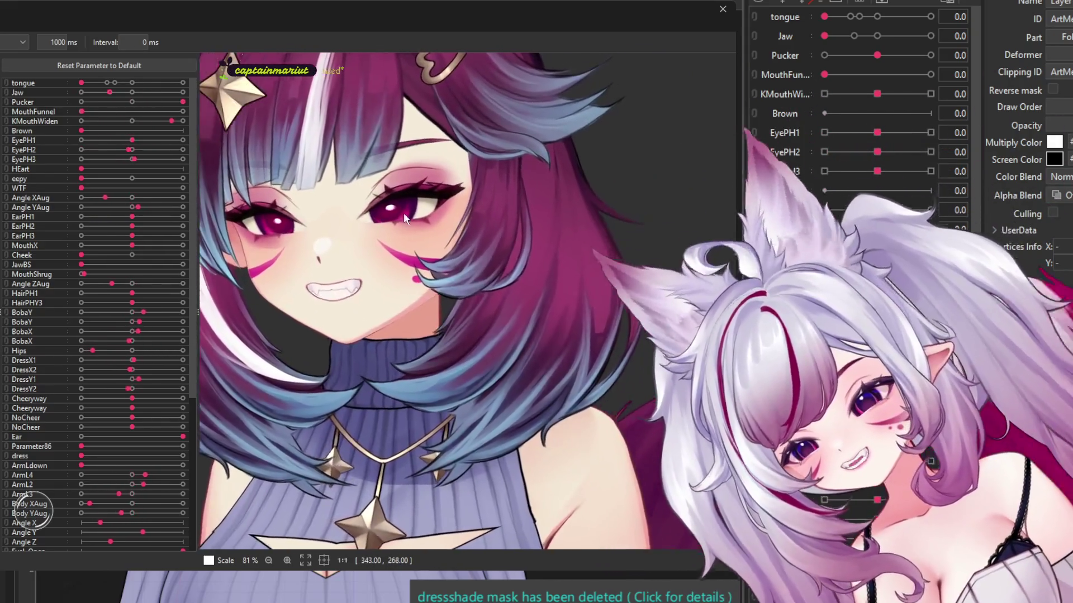
{"action": "scroll", "coordinate": [434, 224], "scroll_direction": "down", "scroll_amount": 1}
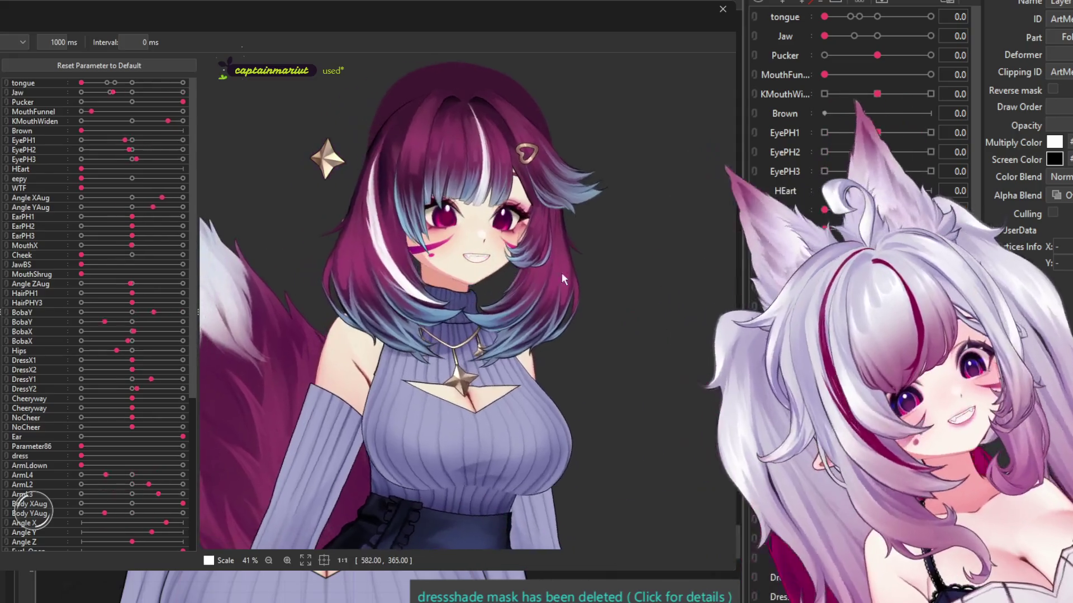
{"action": "scroll", "coordinate": [494, 249], "scroll_direction": "up", "scroll_amount": 1}
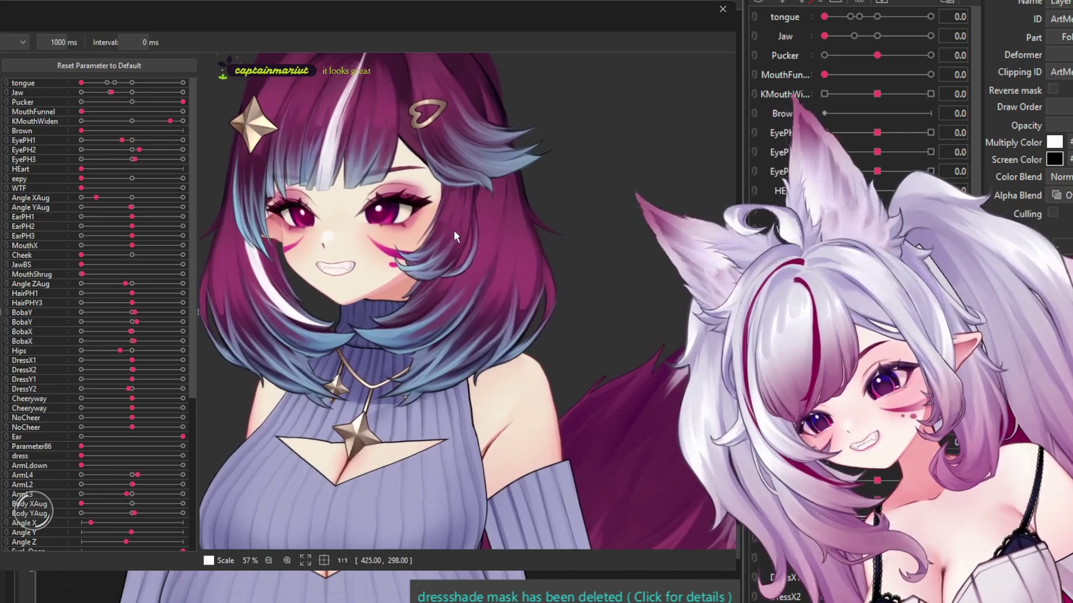
{"action": "scroll", "coordinate": [451, 228], "scroll_direction": "down", "scroll_amount": 3}
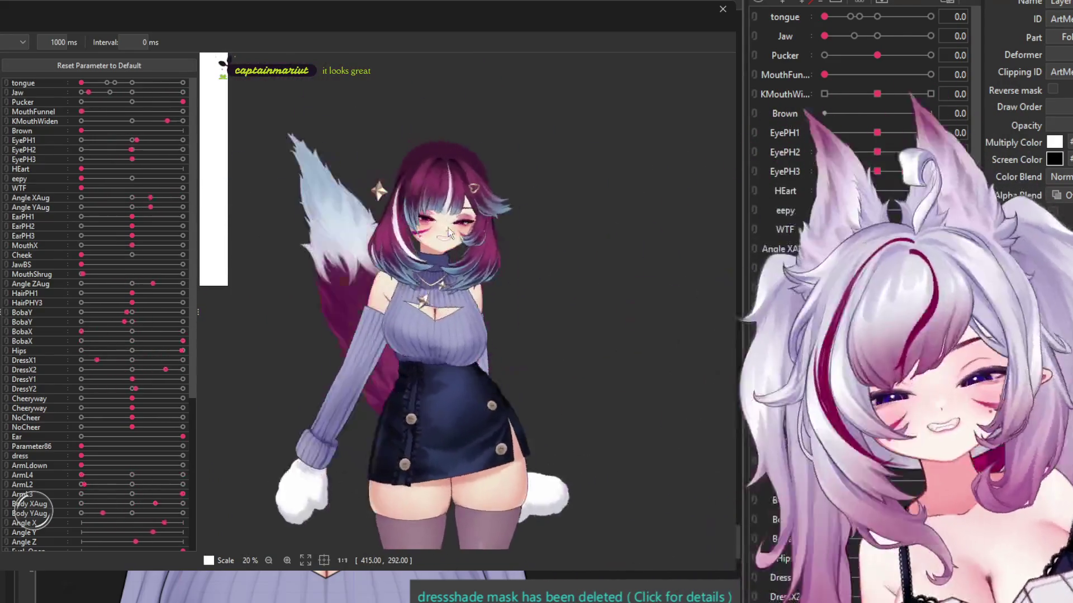
{"action": "scroll", "coordinate": [441, 231], "scroll_direction": "down", "scroll_amount": 3}
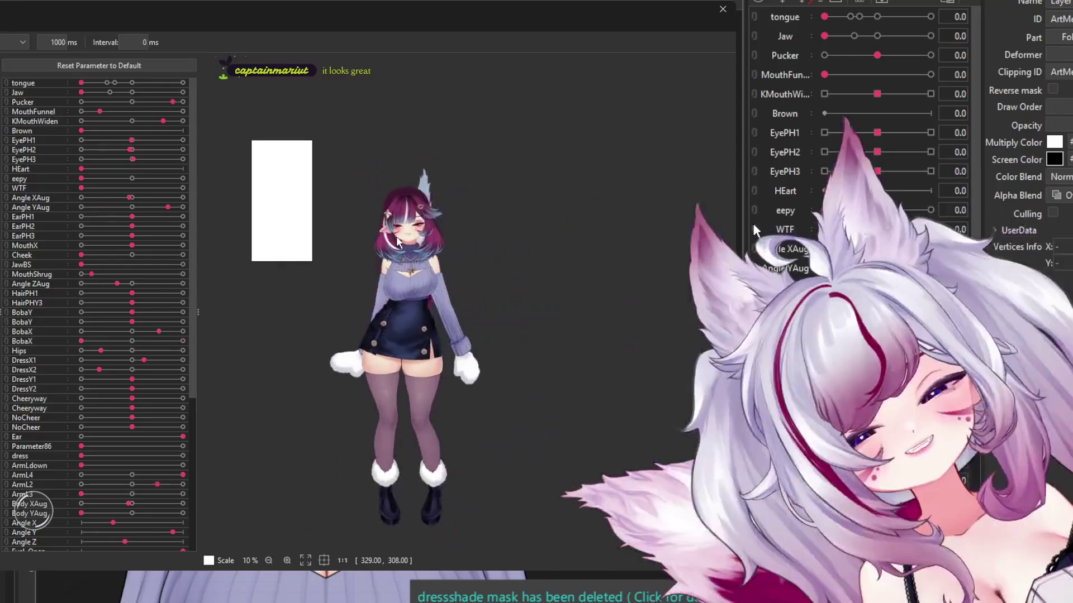
{"action": "scroll", "coordinate": [435, 266], "scroll_direction": "up", "scroll_amount": 2}
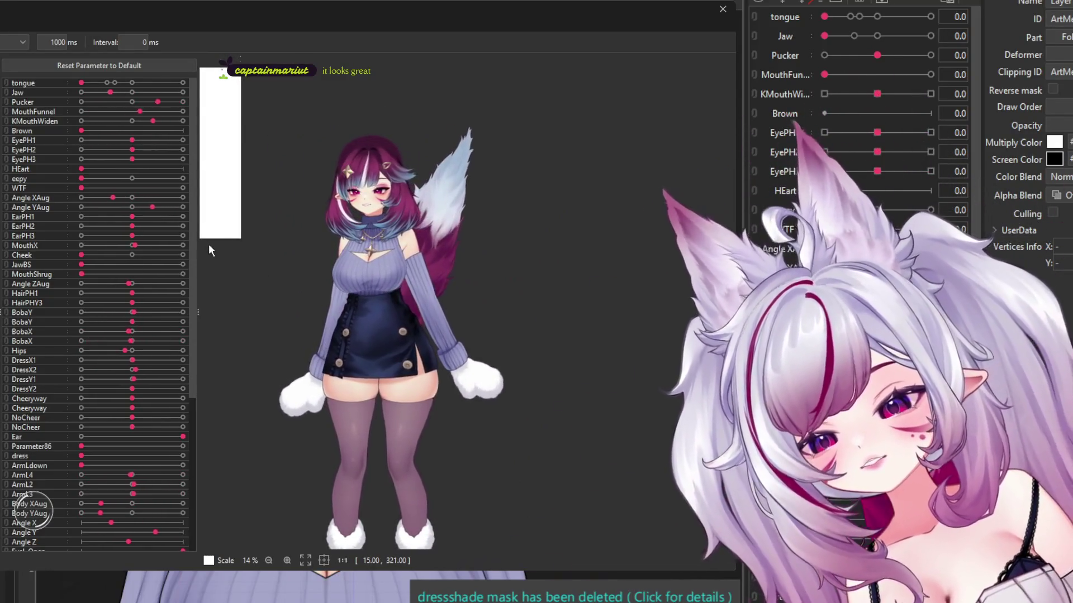
{"action": "scroll", "coordinate": [253, 223], "scroll_direction": "down", "scroll_amount": 1}
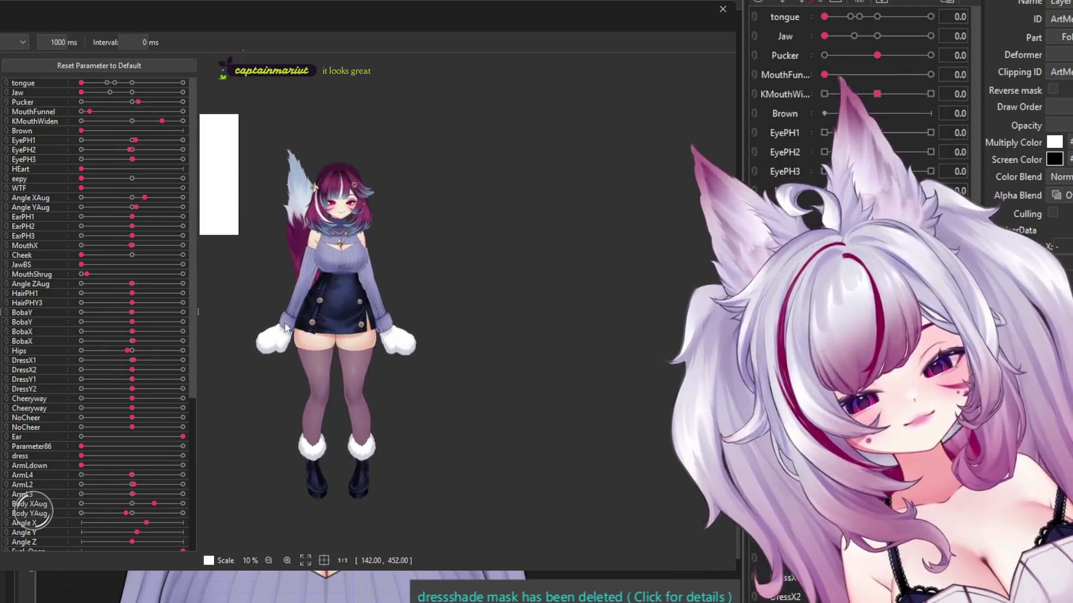
{"action": "scroll", "coordinate": [326, 261], "scroll_direction": "up", "scroll_amount": 1}
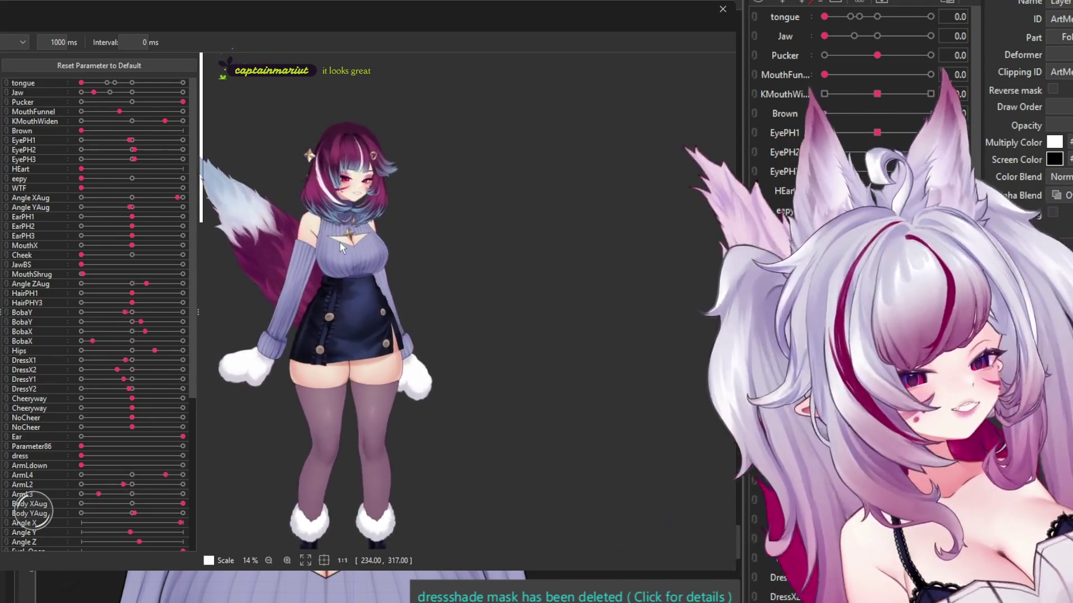
{"action": "scroll", "coordinate": [360, 368], "scroll_direction": "up", "scroll_amount": 5}
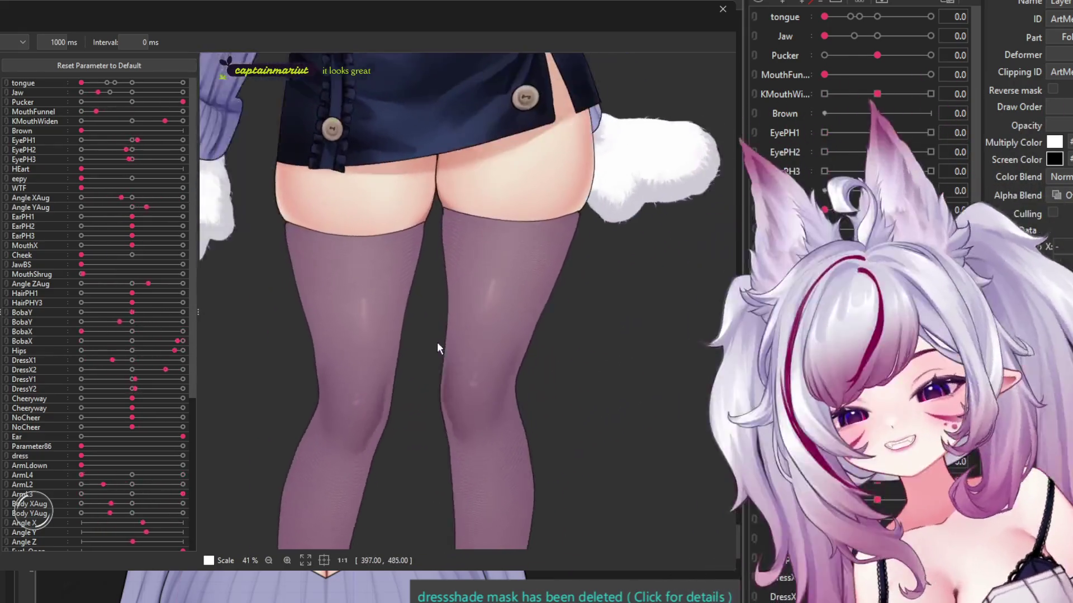
{"action": "scroll", "coordinate": [438, 347], "scroll_direction": "down", "scroll_amount": 2}
{"action": "scroll", "coordinate": [437, 346], "scroll_direction": "down", "scroll_amount": 2}
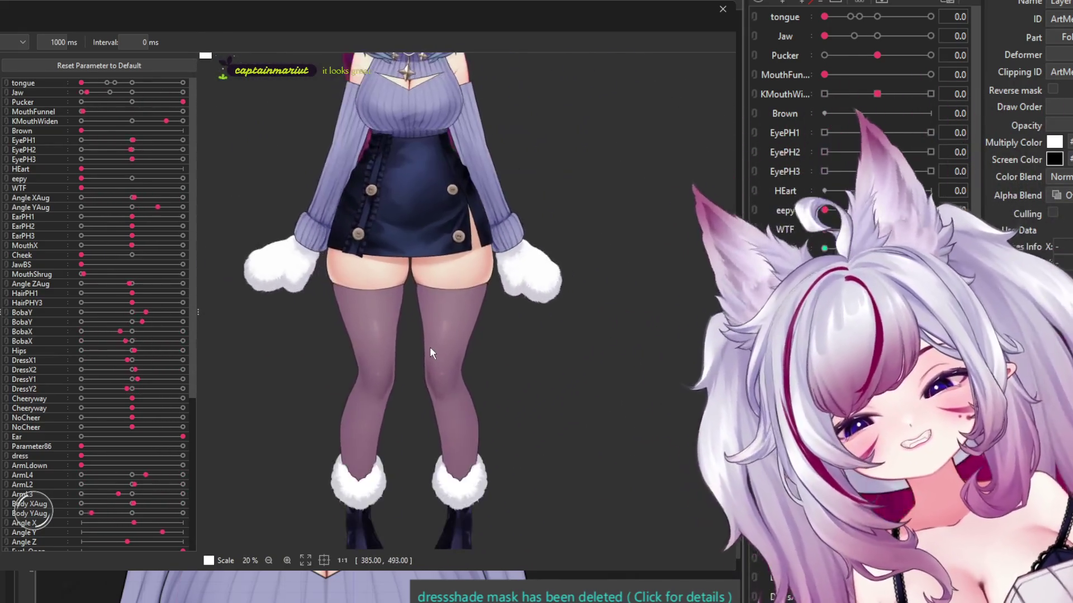
{"action": "scroll", "coordinate": [432, 349], "scroll_direction": "down", "scroll_amount": 2}
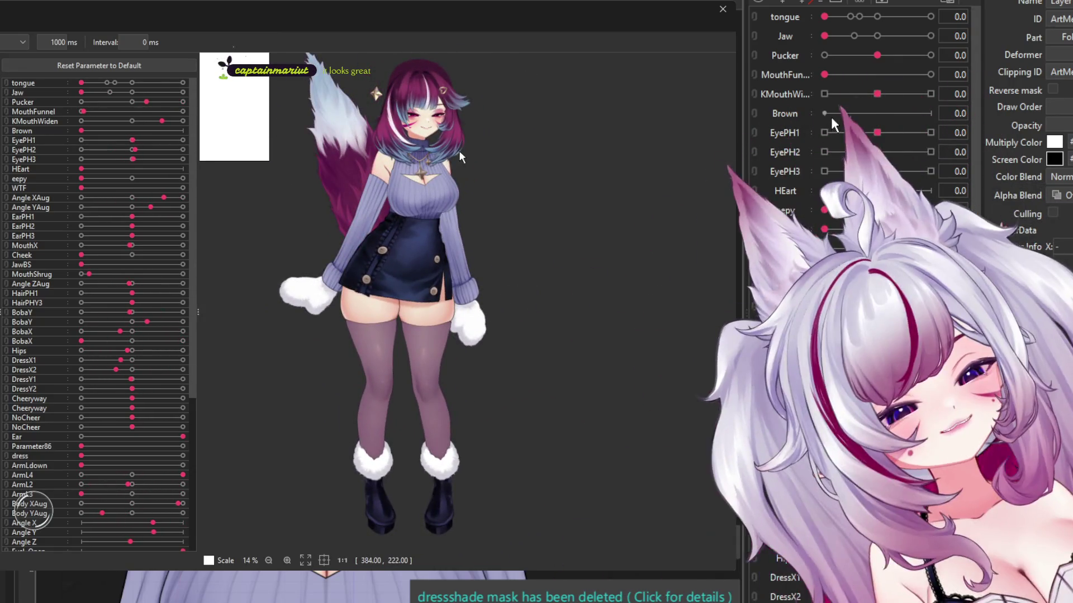
{"action": "scroll", "coordinate": [461, 149], "scroll_direction": "up", "scroll_amount": 2}
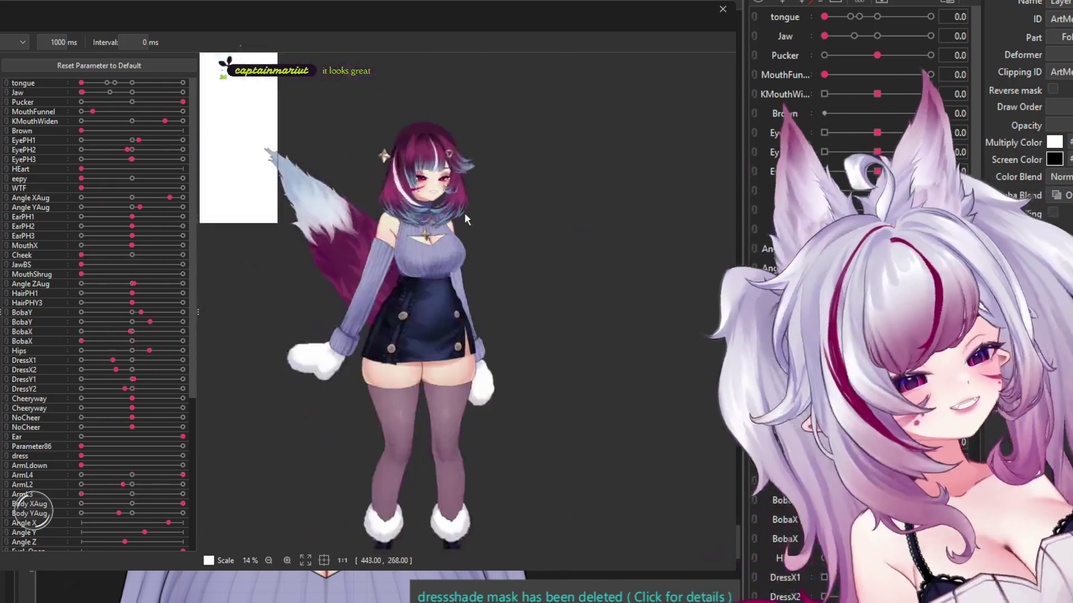
{"action": "scroll", "coordinate": [425, 218], "scroll_direction": "up", "scroll_amount": 6}
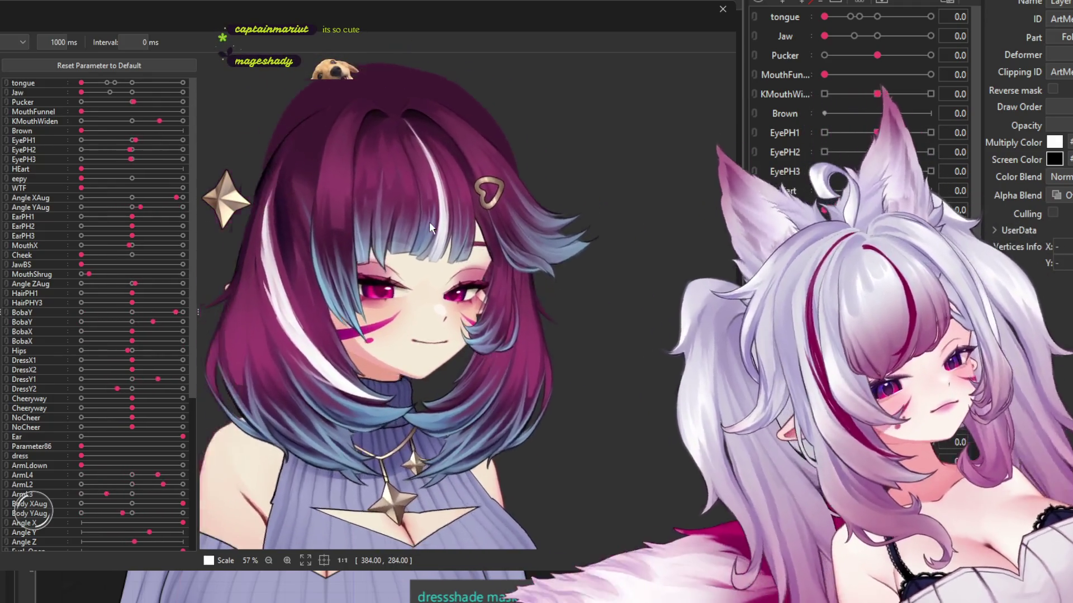
{"action": "scroll", "coordinate": [432, 223], "scroll_direction": "down", "scroll_amount": 4}
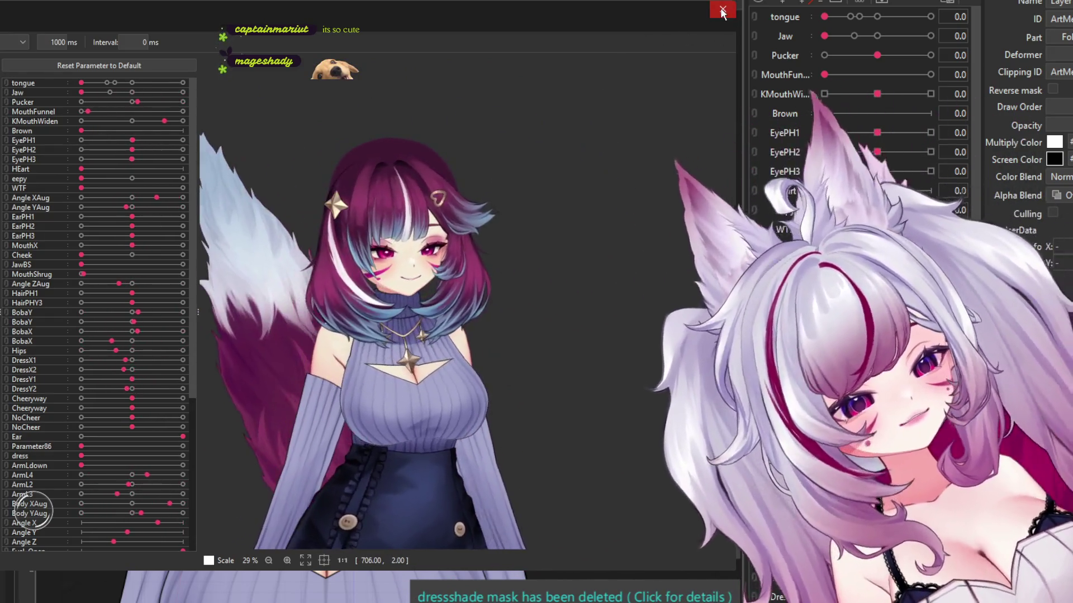
{"action": "left_click", "coordinate": [723, 12]}
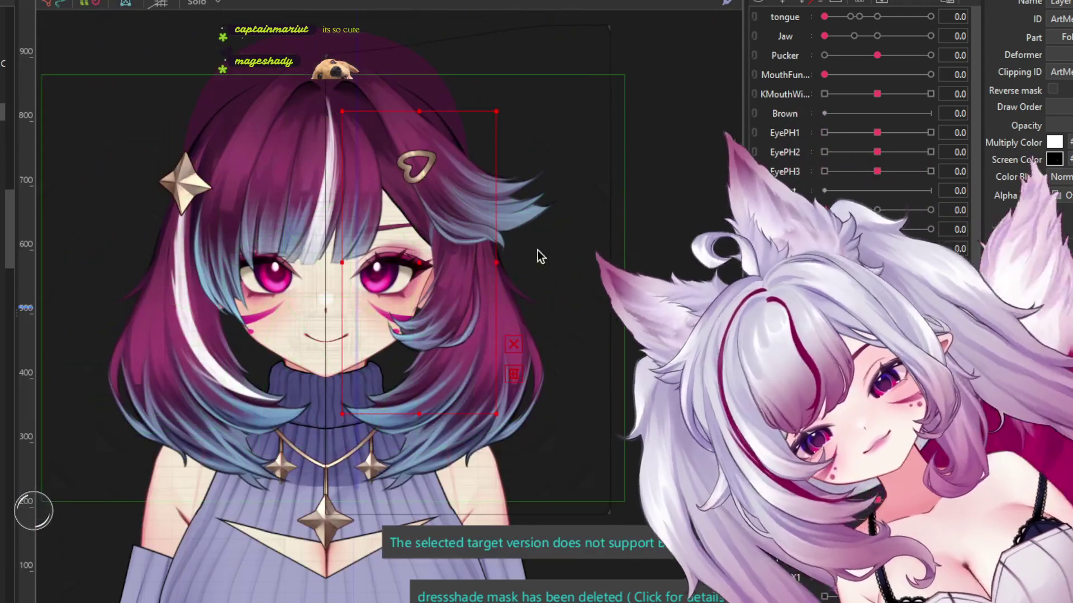
Step: Select the eyebrow warp deformer, then the warp deformer covering the whole head
{"action": "scroll", "coordinate": [340, 268], "scroll_direction": "down", "scroll_amount": 2}
{"action": "scroll", "coordinate": [337, 270], "scroll_direction": "up", "scroll_amount": 2}
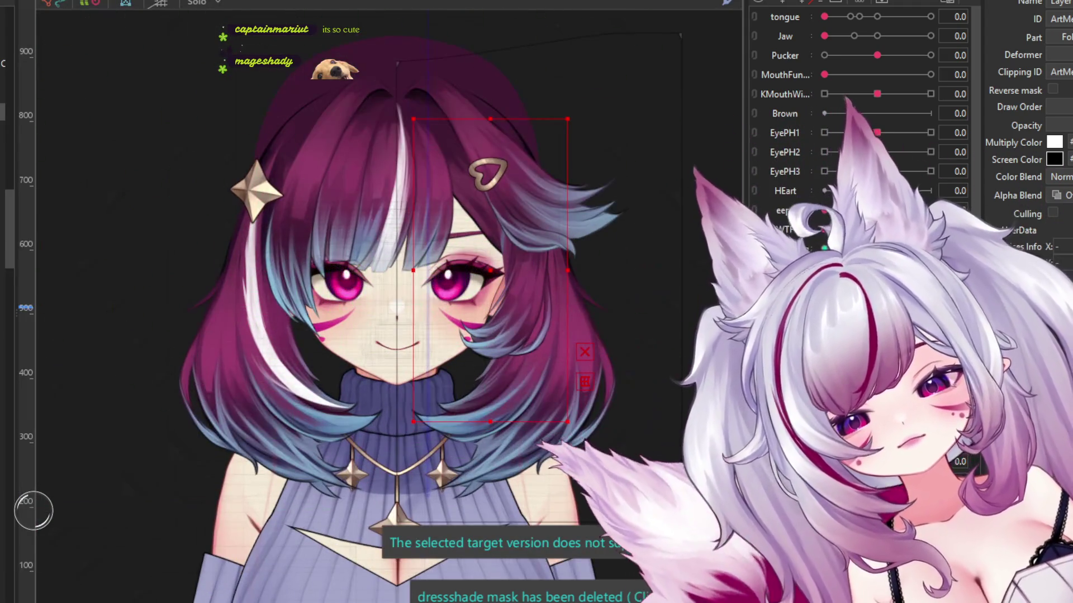
{"action": "left_click", "coordinate": [463, 238]}
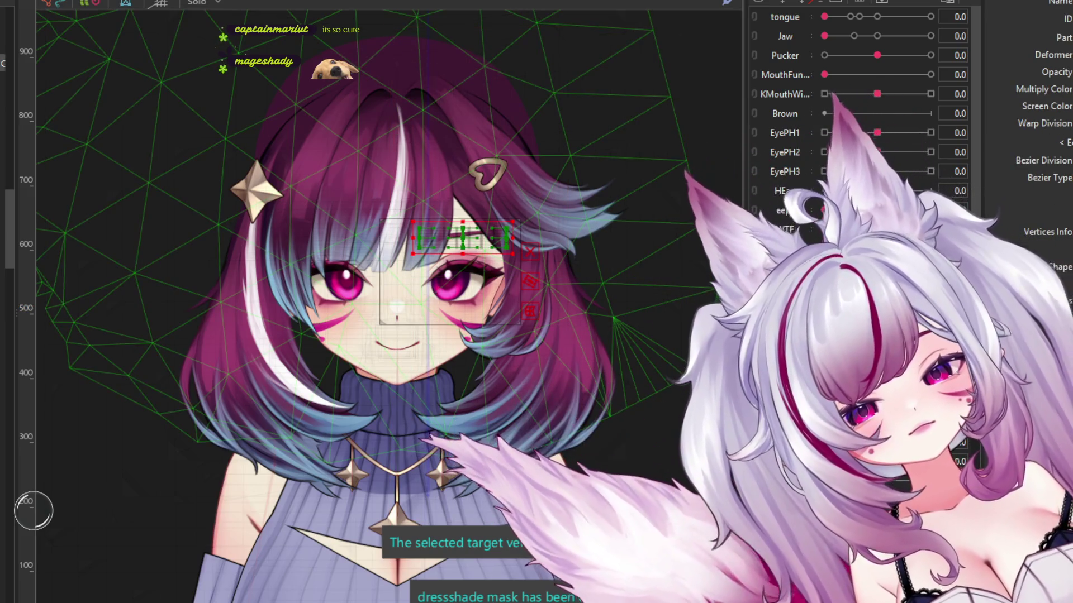
{"action": "left_click", "coordinate": [393, 313]}
{"action": "scroll", "coordinate": [201, 162], "scroll_direction": "down", "scroll_amount": 2}
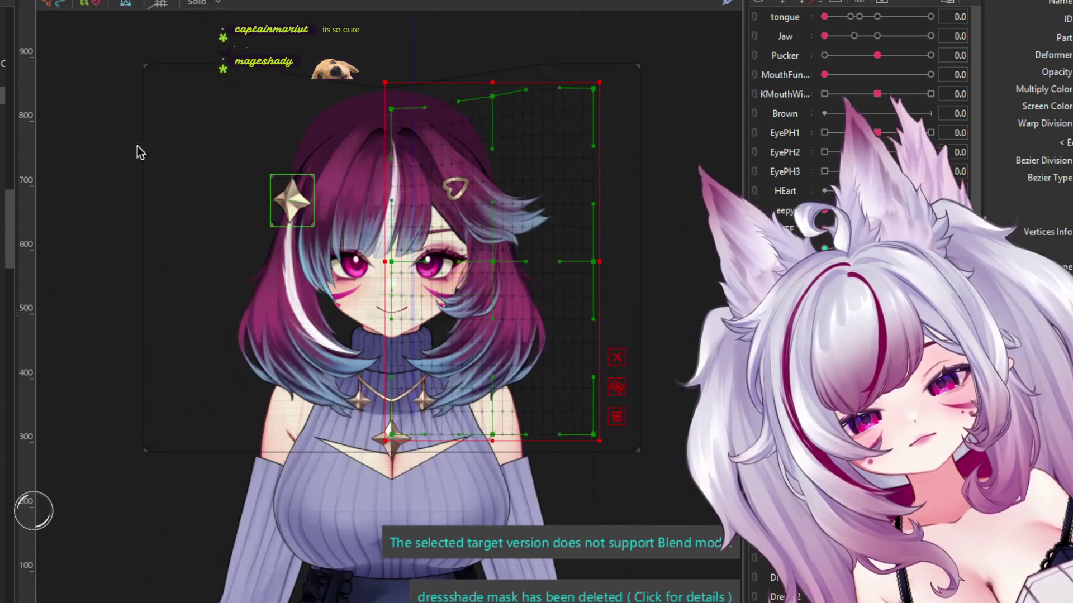
Step: Nudge the top of the upper-body warp grid upward with the Deform Brush
{"action": "left_click", "coordinate": [201, 163]}
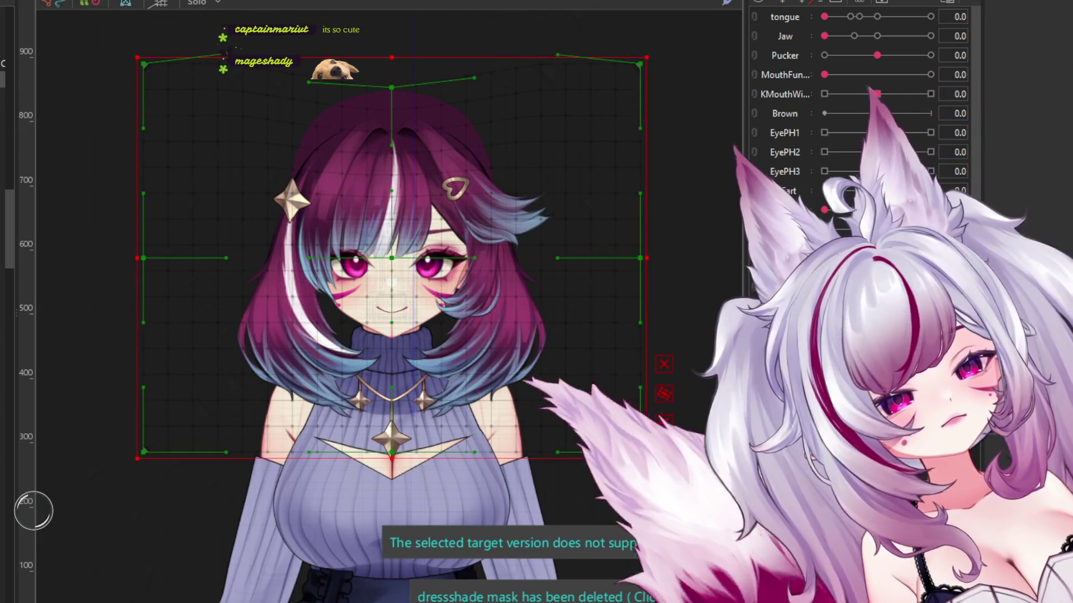
{"action": "key", "text": "b"}
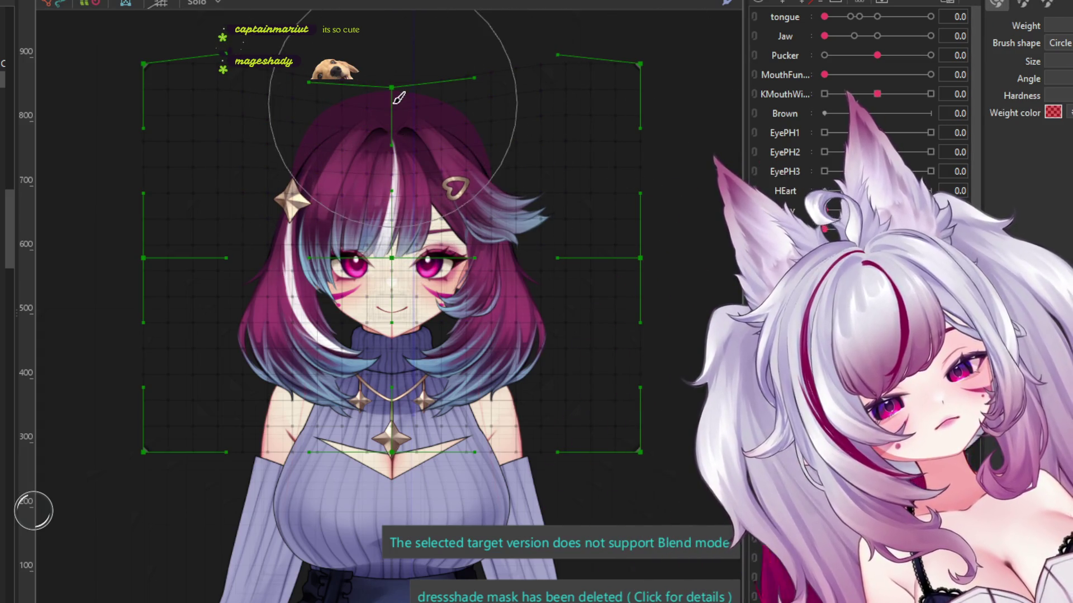
{"action": "left_click_drag", "start_coordinate": [399, 98], "coordinate": [397, 91]}
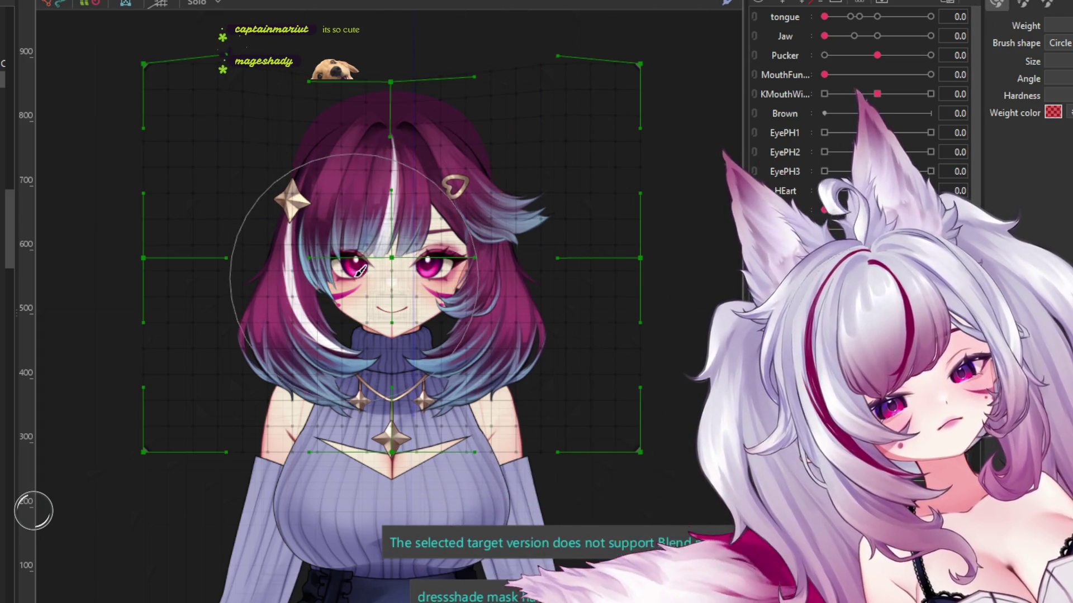
Step: Brush the face and bangs deformer grid so the head turns and tilts left
{"action": "scroll", "coordinate": [418, 222], "scroll_direction": "up", "scroll_amount": 2}
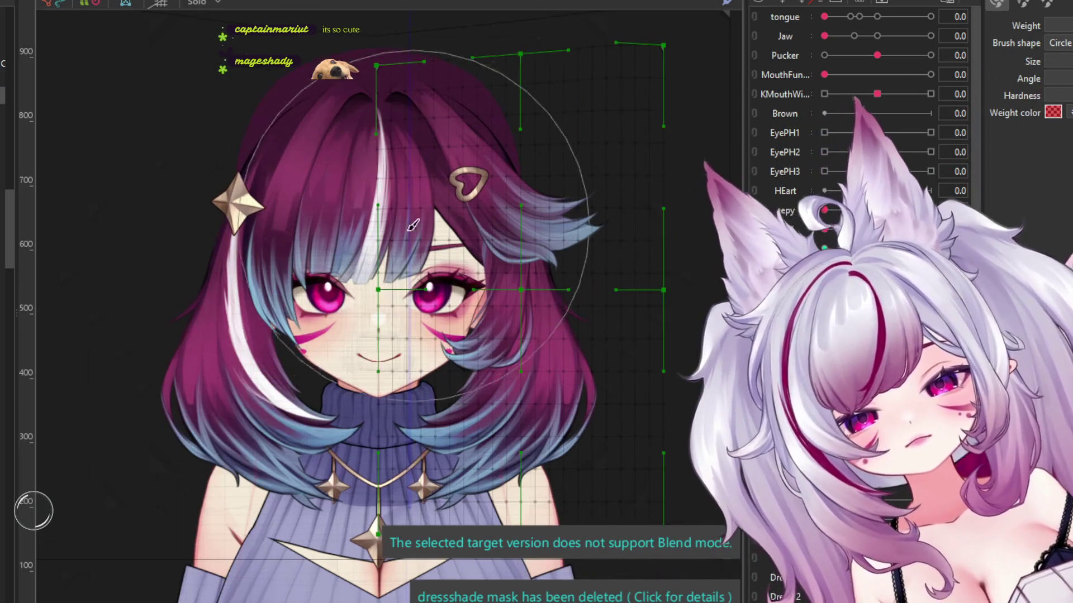
{"action": "left_click", "coordinate": [34, 324]}
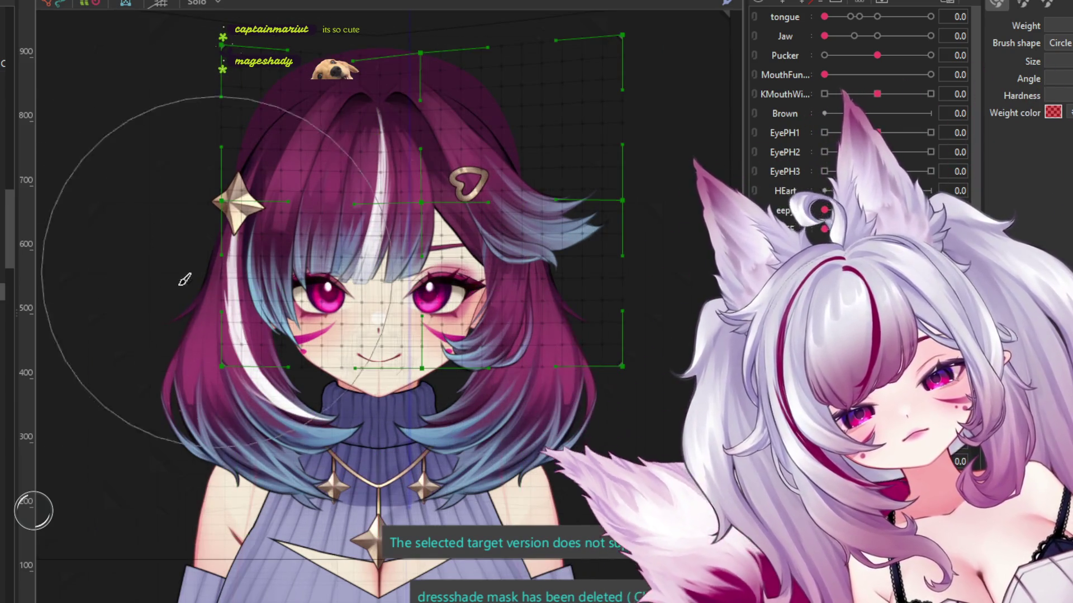
{"action": "left_click", "coordinate": [428, 282]}
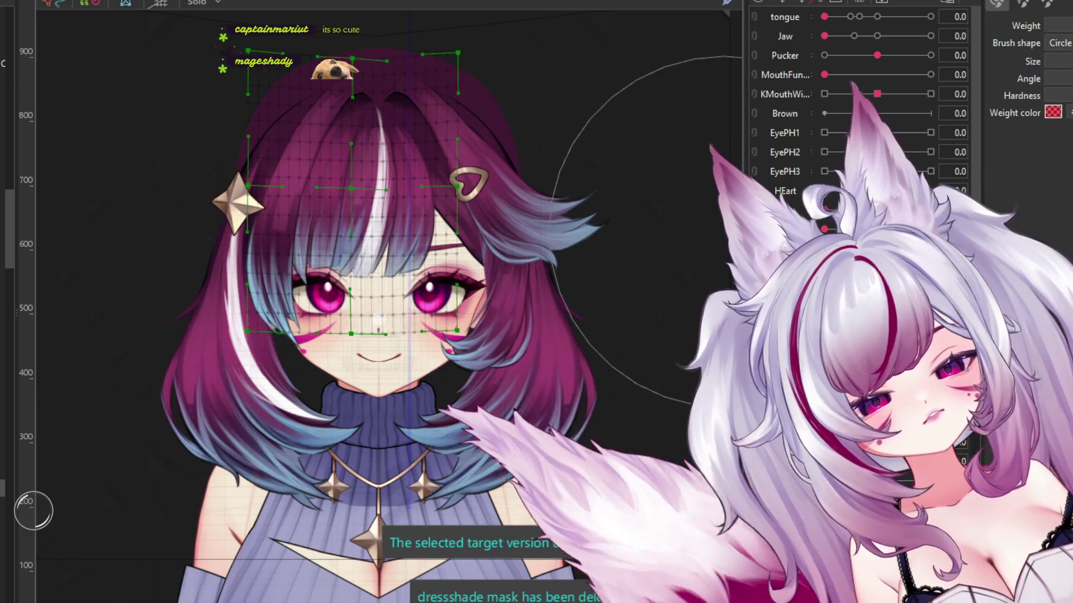
{"action": "left_click_drag", "start_coordinate": [359, 297], "coordinate": [280, 312]}
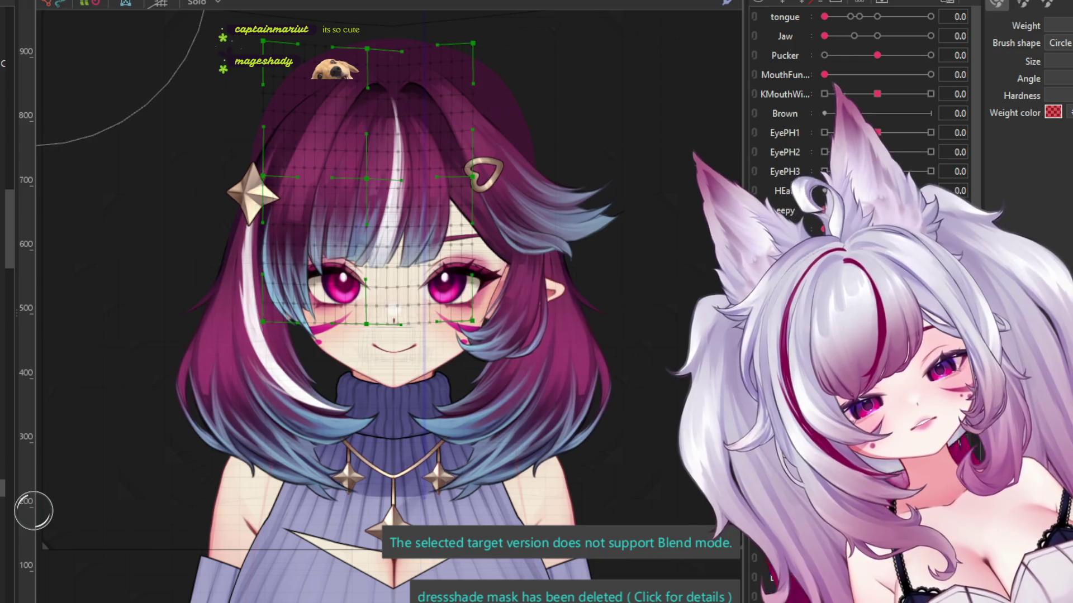
{"action": "scroll", "coordinate": [556, 256], "scroll_direction": "up", "scroll_amount": 2}
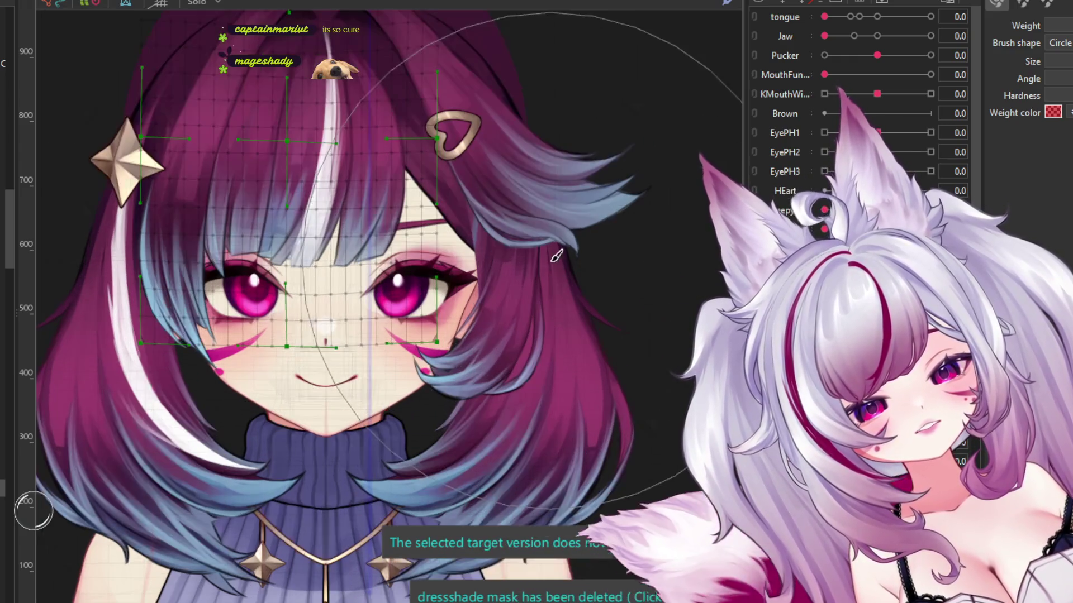
{"action": "scroll", "coordinate": [533, 303], "scroll_direction": "down", "scroll_amount": 2}
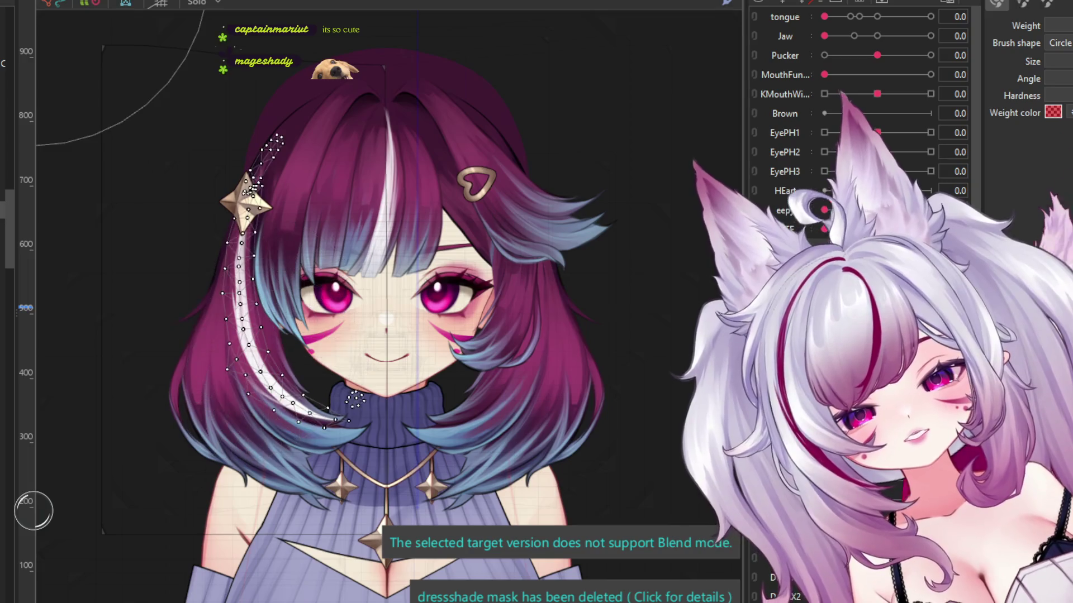
{"action": "left_click", "coordinate": [185, 358]}
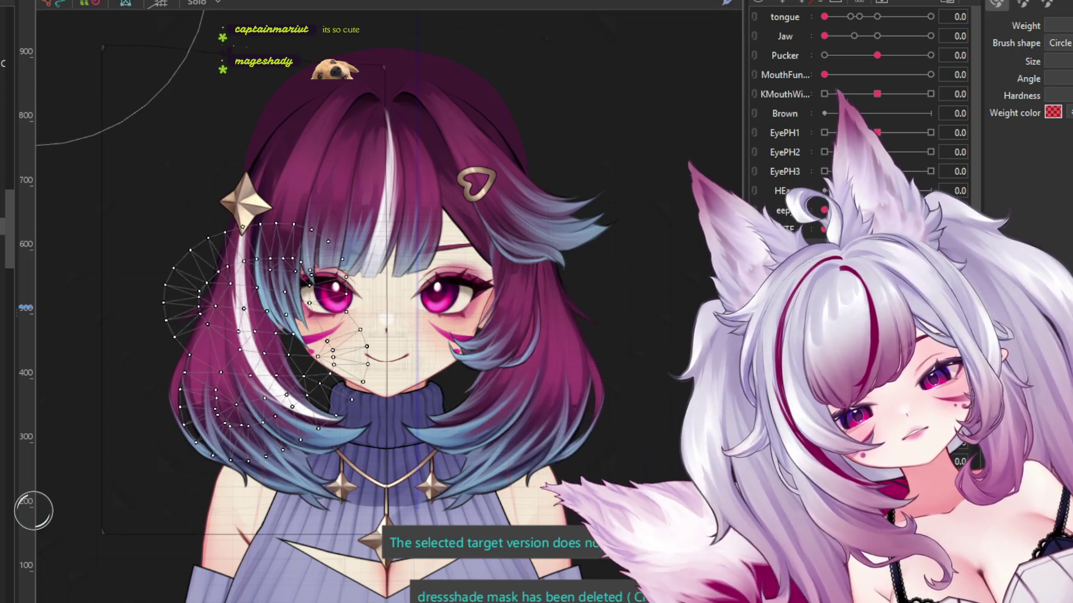
{"action": "left_click", "coordinate": [559, 358]}
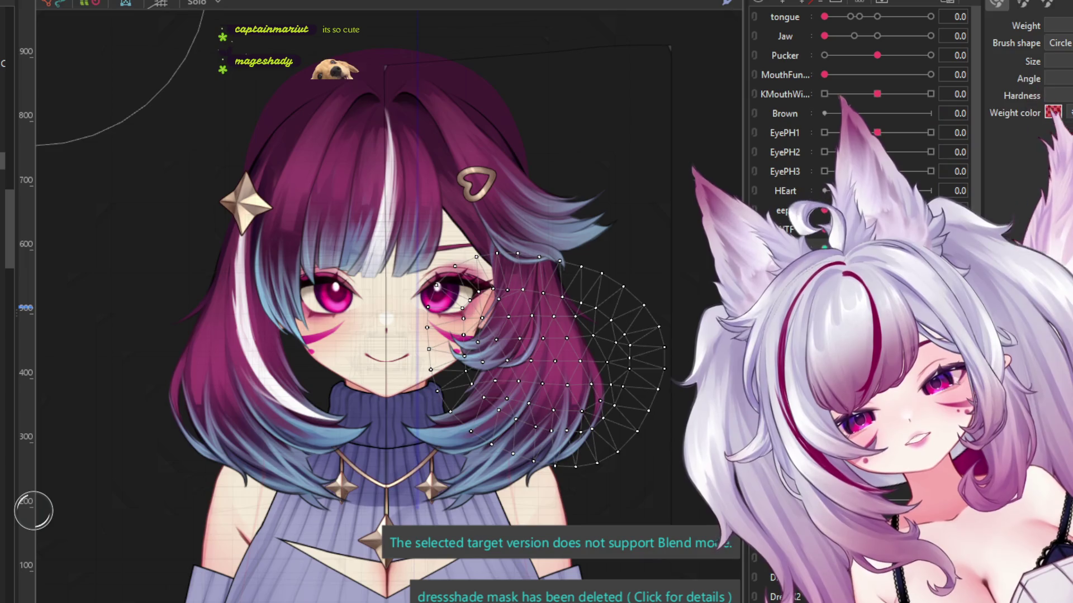
{"action": "scroll", "coordinate": [480, 268], "scroll_direction": "up", "scroll_amount": 2}
{"action": "left_click", "coordinate": [373, 191]}
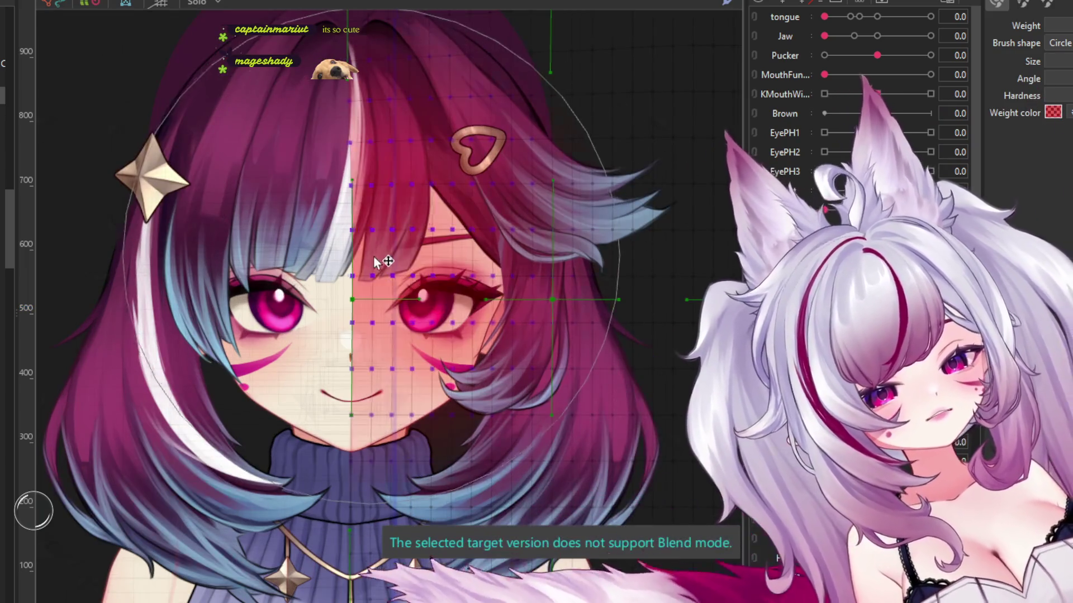
{"action": "left_click", "coordinate": [373, 191]}
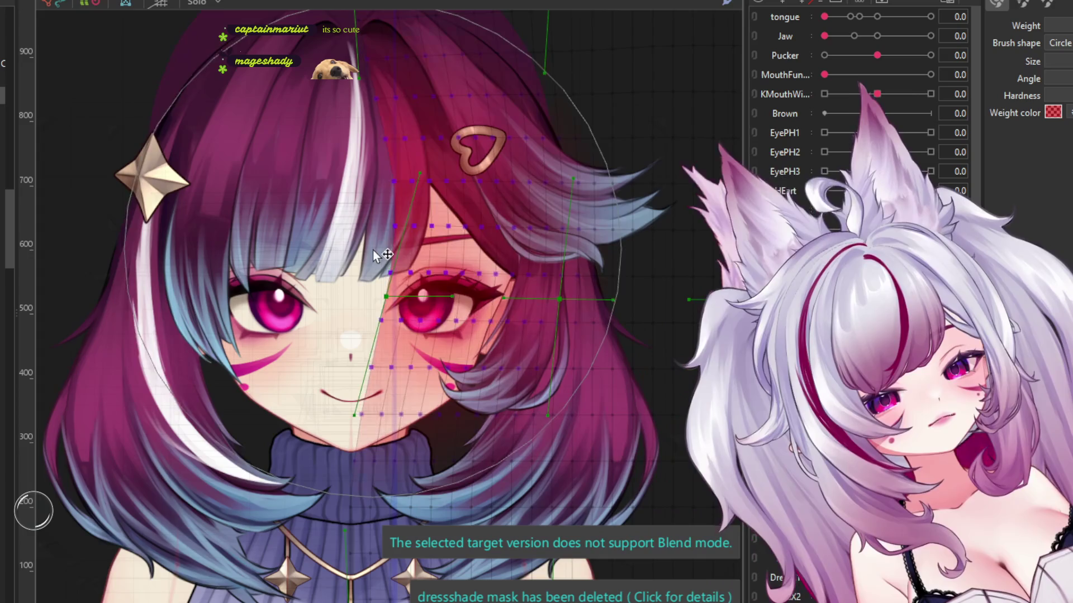
{"action": "scroll", "coordinate": [409, 156], "scroll_direction": "down", "scroll_amount": 2}
{"action": "scroll", "coordinate": [425, 134], "scroll_direction": "down", "scroll_amount": 2}
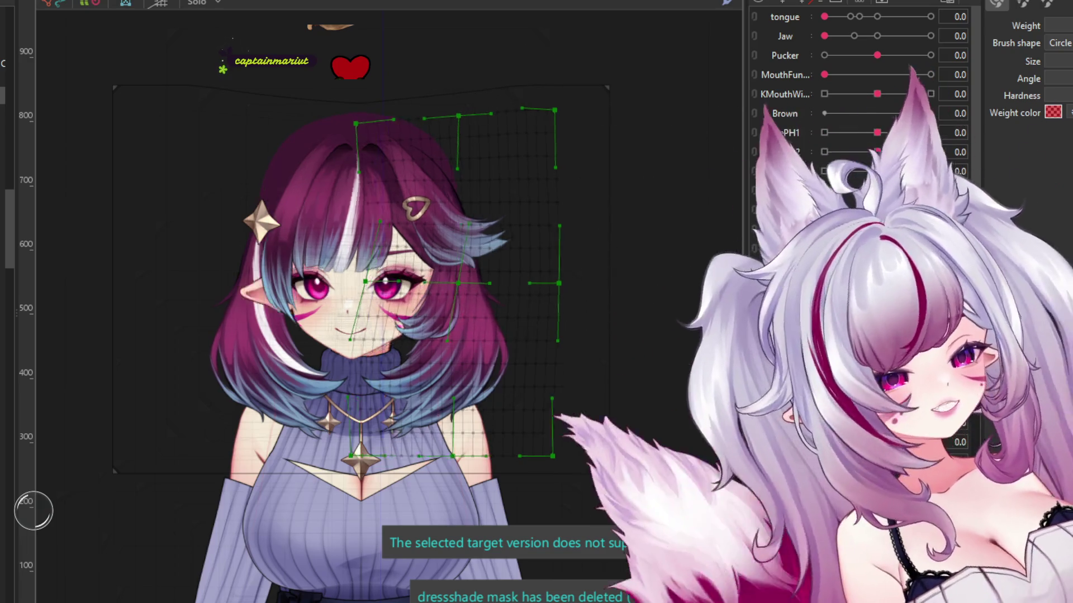
Step: Leave the Deform Brush and select the eye-sparkle art meshes beside the eyes
{"action": "scroll", "coordinate": [447, 287], "scroll_direction": "up", "scroll_amount": 2}
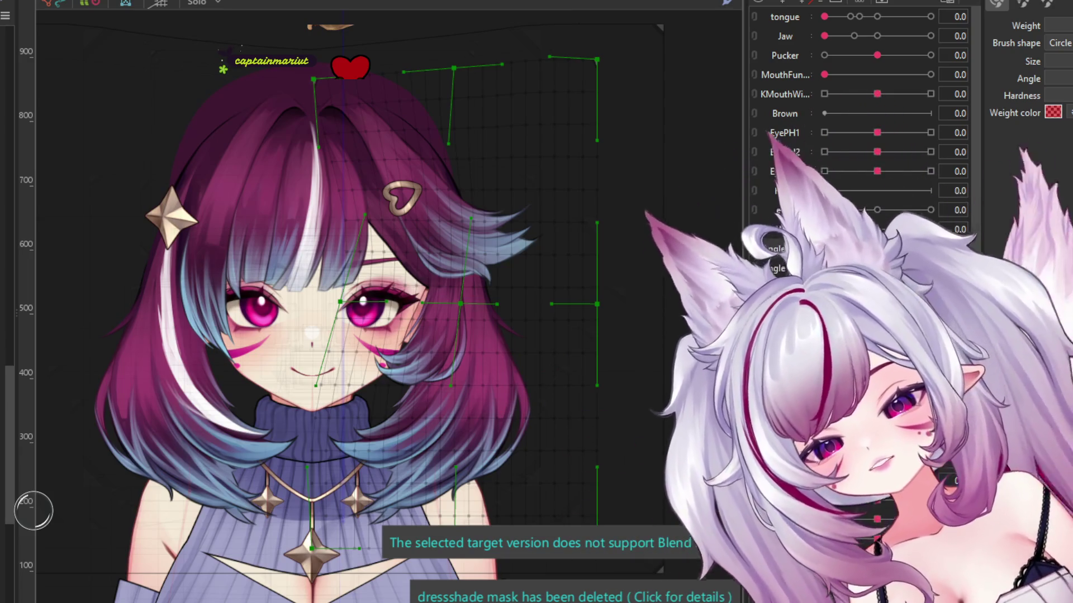
{"action": "left_click", "coordinate": [447, 316]}
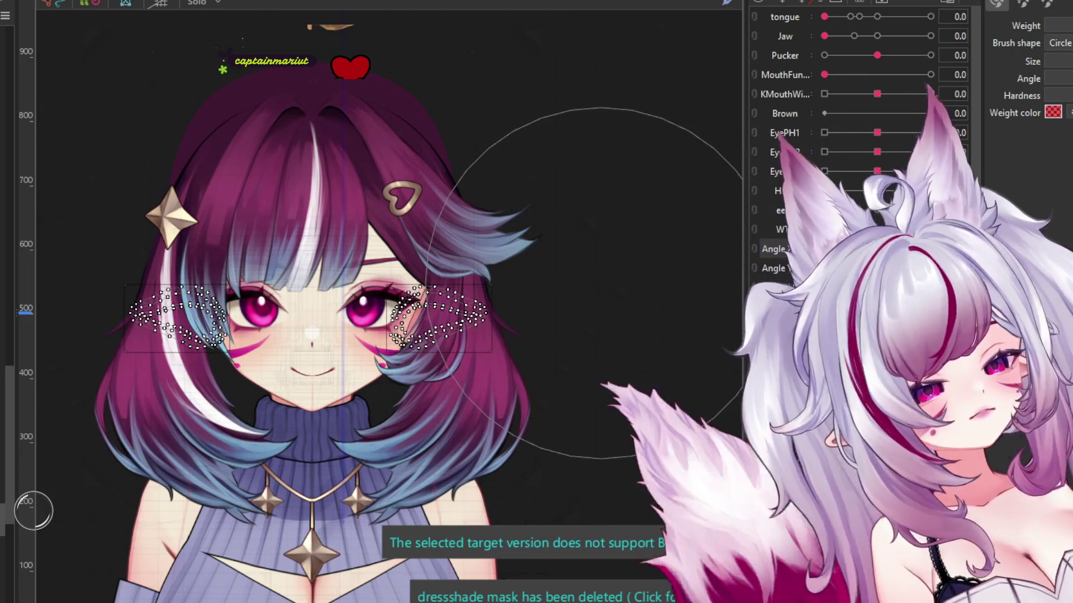
{"action": "key", "text": "v"}
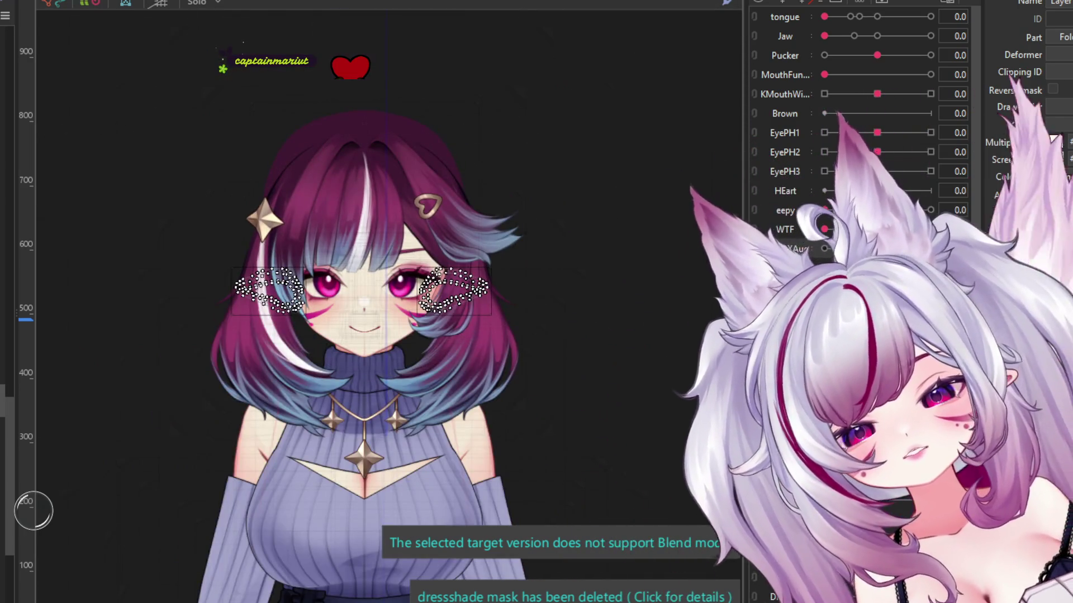
{"action": "left_click", "coordinate": [362, 290]}
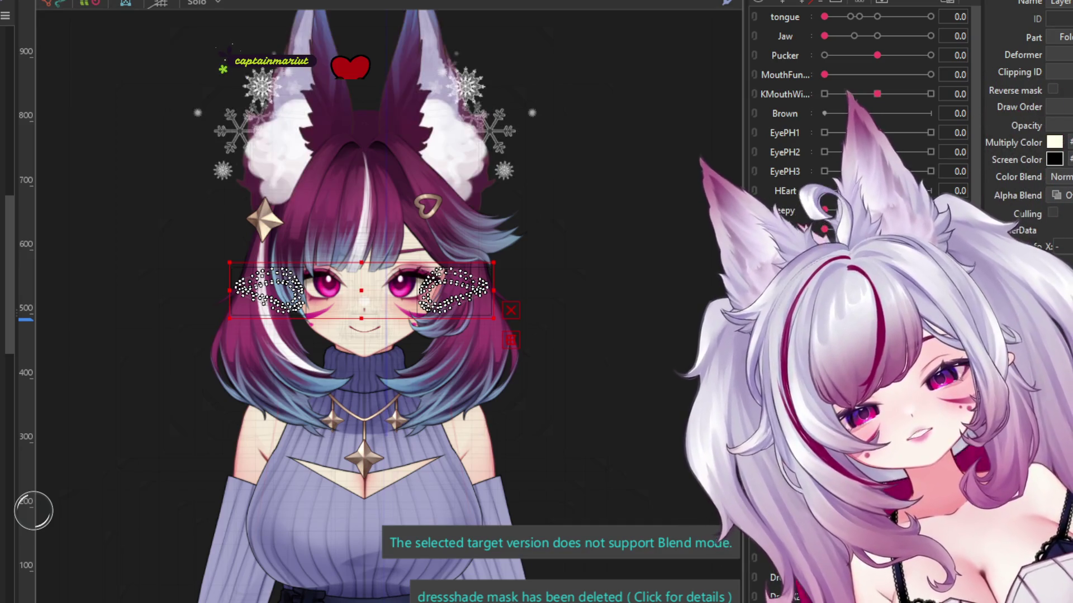
Step: Look over the red-haired model's mouth mesh and face warp deformer
{"action": "scroll", "coordinate": [439, 202], "scroll_direction": "down", "scroll_amount": 5}
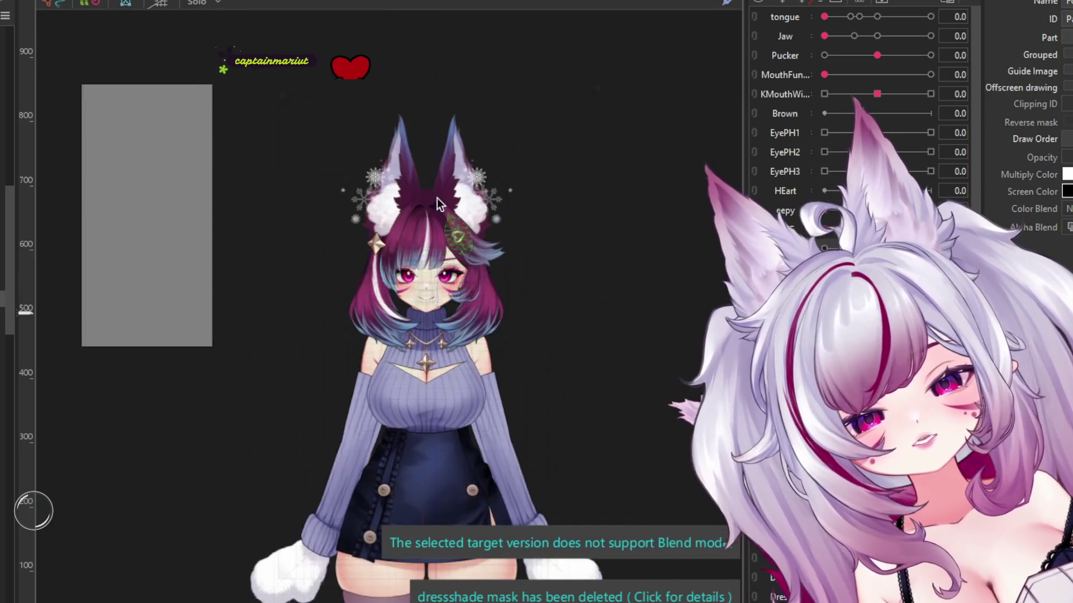
{"action": "scroll", "coordinate": [439, 193], "scroll_direction": "up", "scroll_amount": 4}
{"action": "scroll", "coordinate": [391, 157], "scroll_direction": "down", "scroll_amount": 1}
{"action": "scroll", "coordinate": [391, 139], "scroll_direction": "up", "scroll_amount": 1}
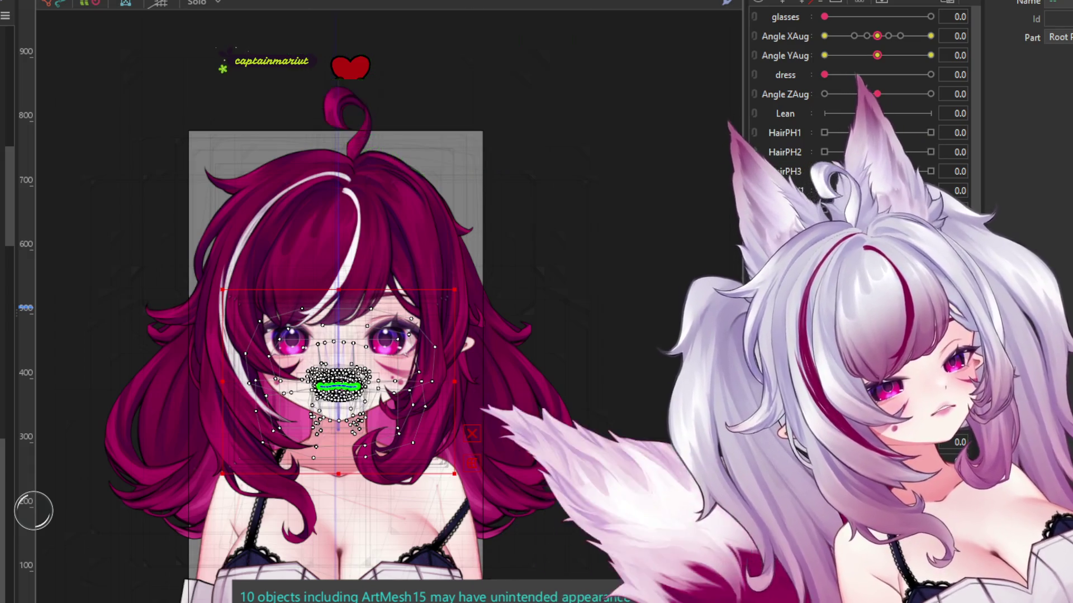
Step: Show the Ear part's fox ears on the red-haired model
{"action": "scroll", "coordinate": [860, 106], "scroll_direction": "down", "scroll_amount": 5}
{"action": "scroll", "coordinate": [861, 106], "scroll_direction": "down", "scroll_amount": 5}
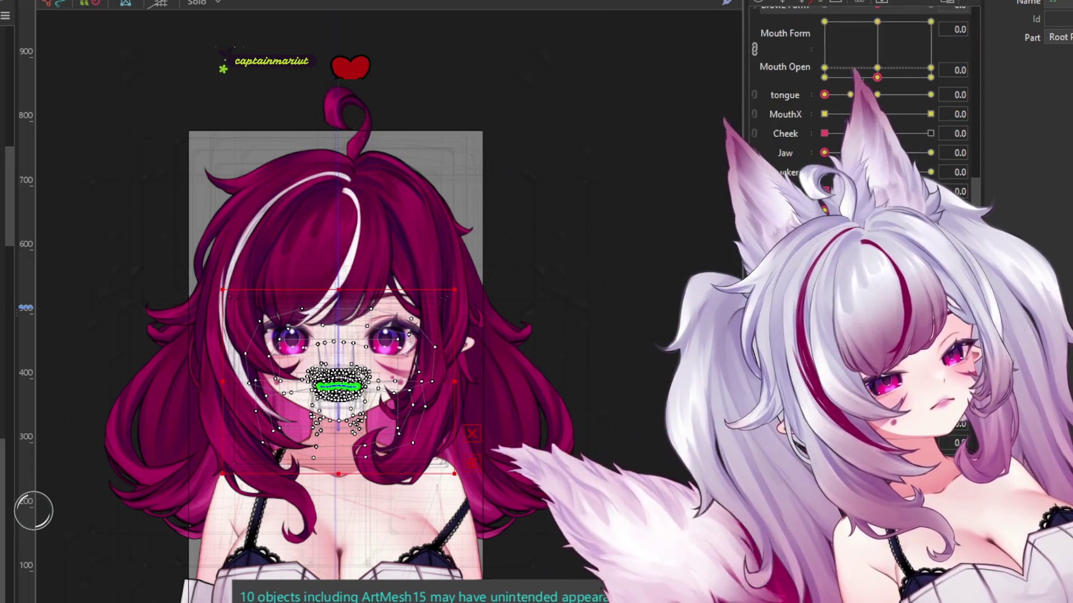
{"action": "scroll", "coordinate": [860, 106], "scroll_direction": "down", "scroll_amount": 5}
{"action": "scroll", "coordinate": [861, 107], "scroll_direction": "down", "scroll_amount": 5}
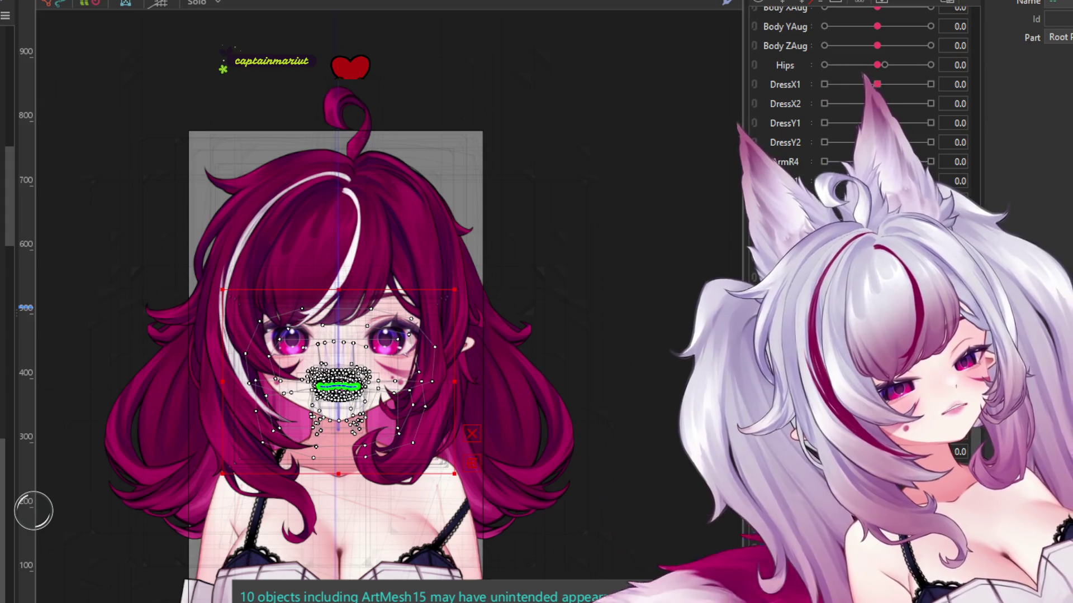
{"action": "scroll", "coordinate": [441, 193], "scroll_direction": "down", "scroll_amount": 2}
{"action": "left_click", "coordinate": [441, 192]}
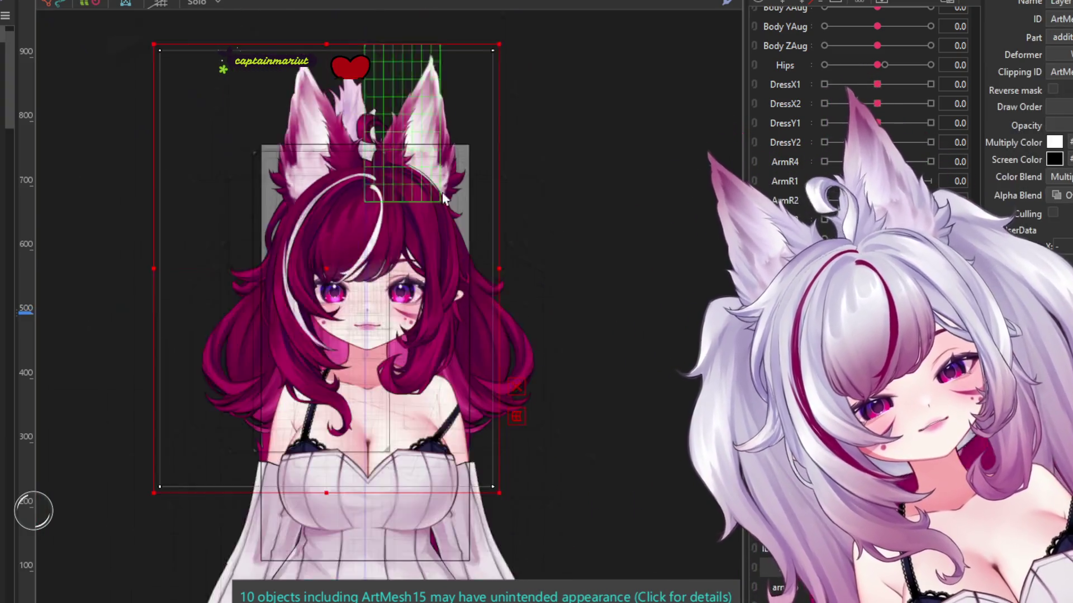
{"action": "scroll", "coordinate": [377, 56], "scroll_direction": "up", "scroll_amount": 5}
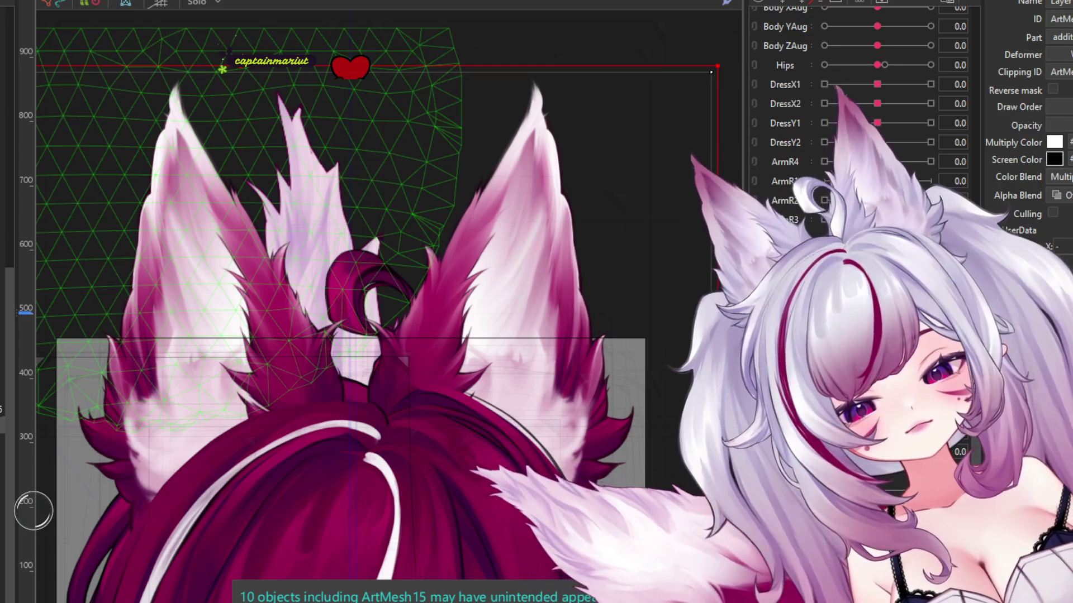
Step: Select all the left-ear meshes and deformers, including the large outer deformer
{"action": "left_click", "coordinate": [305, 442]}
{"action": "left_click", "coordinate": [313, 447]}
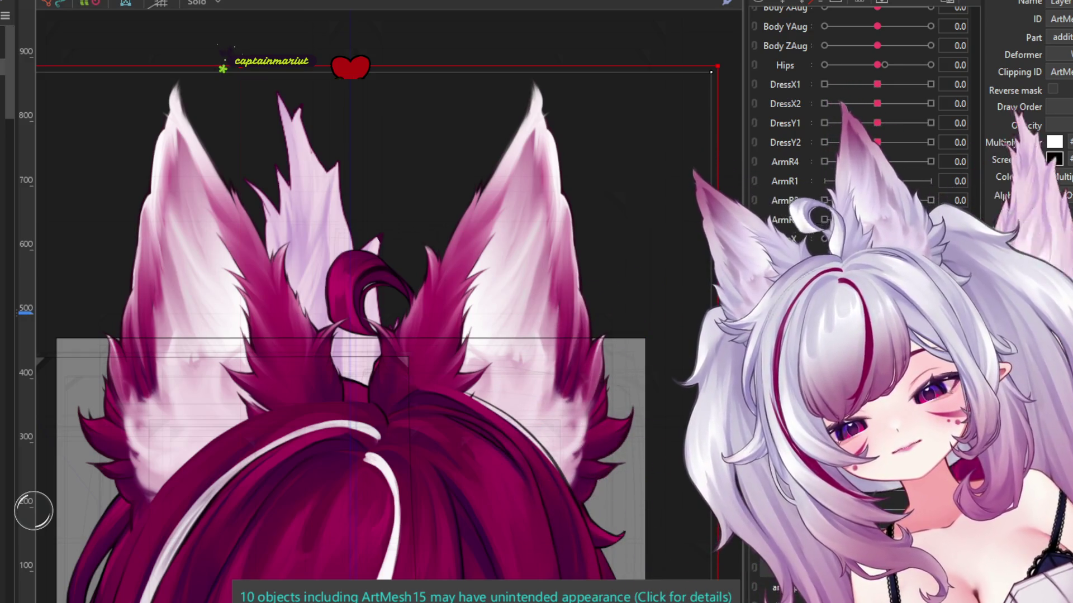
{"action": "left_click", "coordinate": [288, 391]}
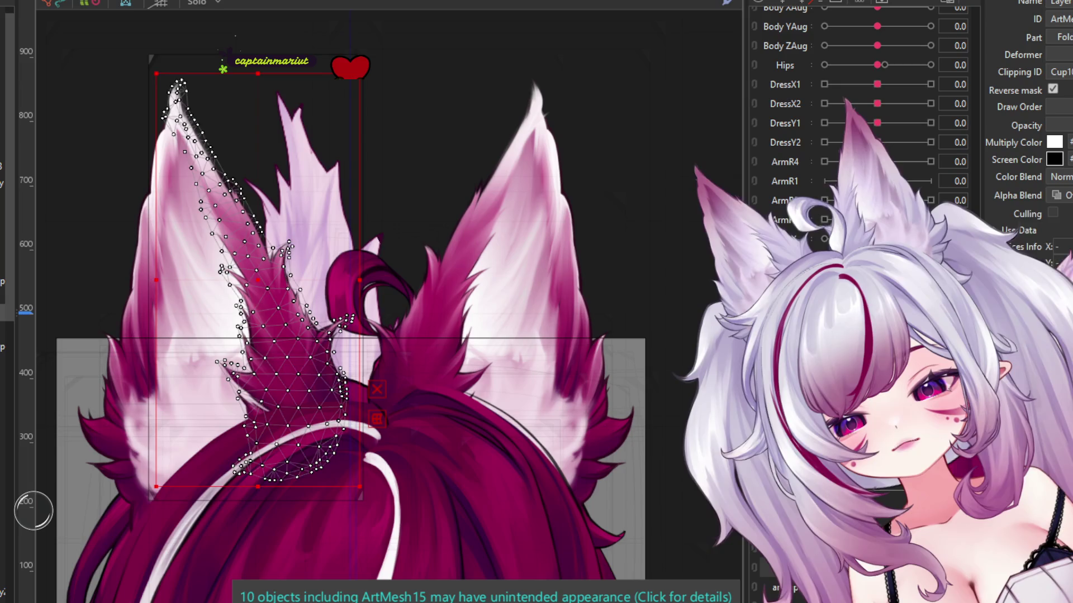
{"action": "key", "text": "ctrl+a"}
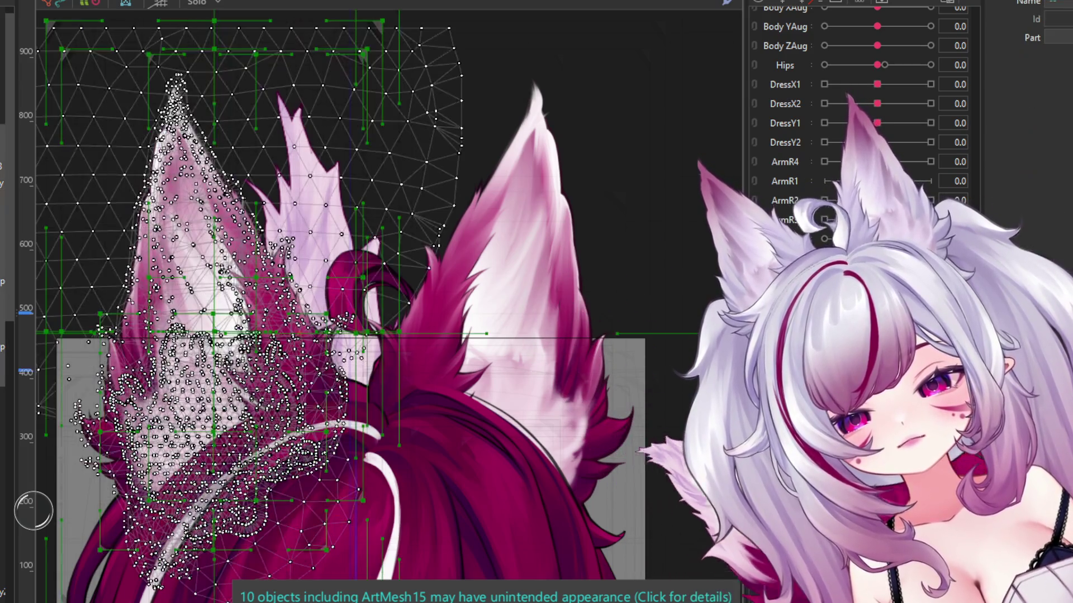
{"action": "scroll", "coordinate": [379, 187], "scroll_direction": "down", "scroll_amount": 3}
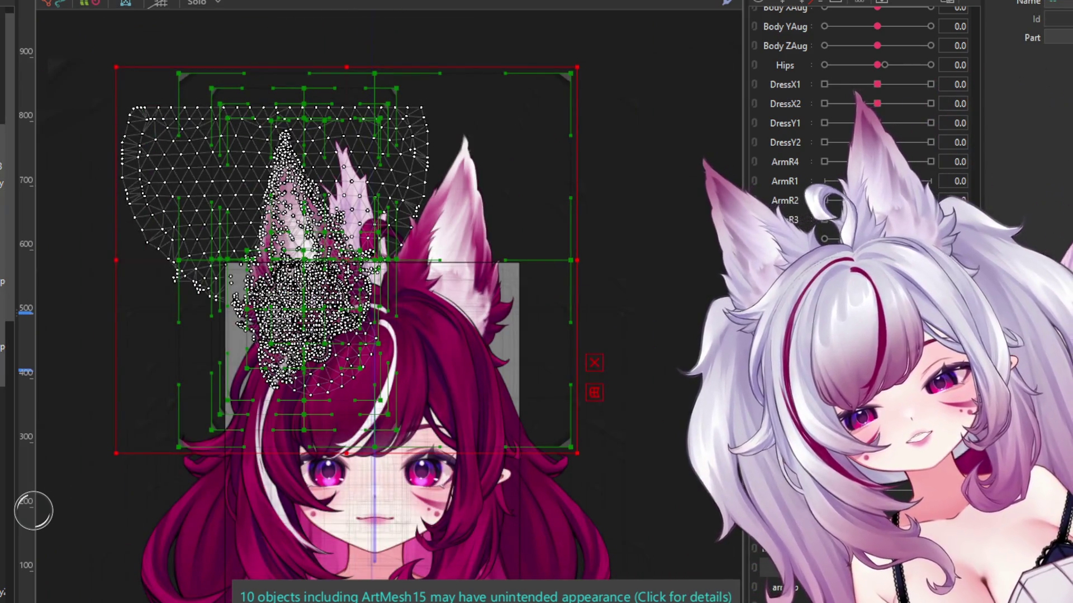
{"action": "left_click", "coordinate": [570, 260], "text": "ctrl"}
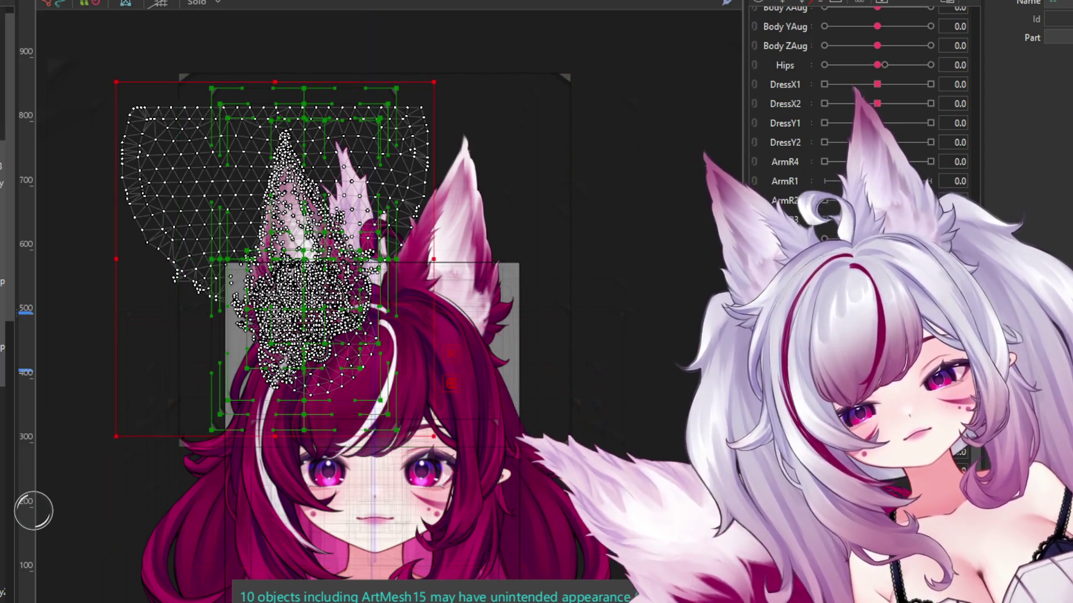
{"action": "left_click", "coordinate": [570, 259], "text": "ctrl"}
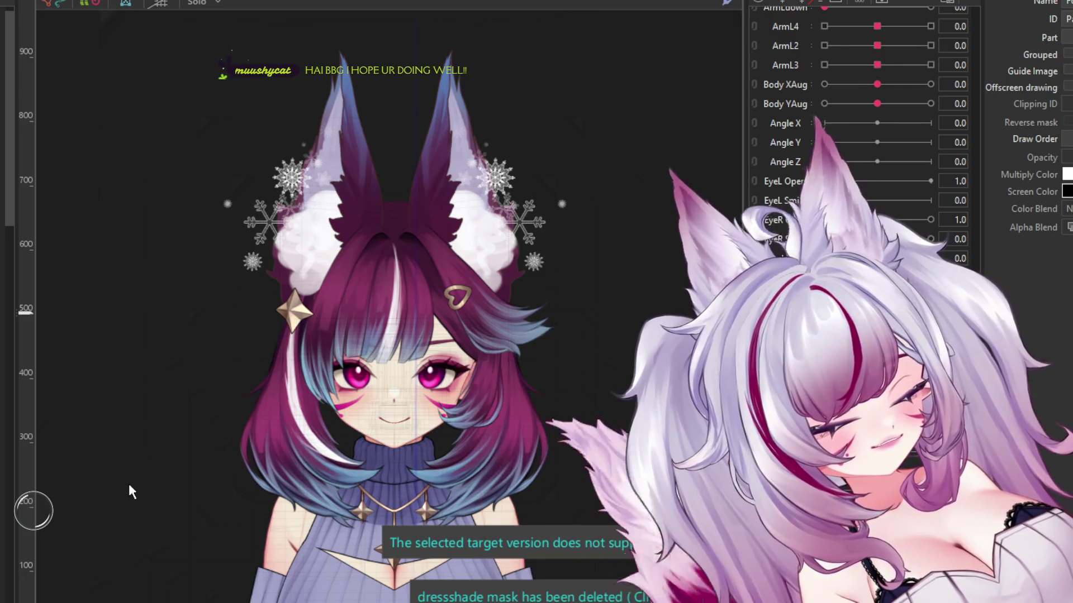
Step: Paste the copied fluffy ear meshes and warp deformers into the fox-girl model
{"action": "left_click", "coordinate": [129, 485]}
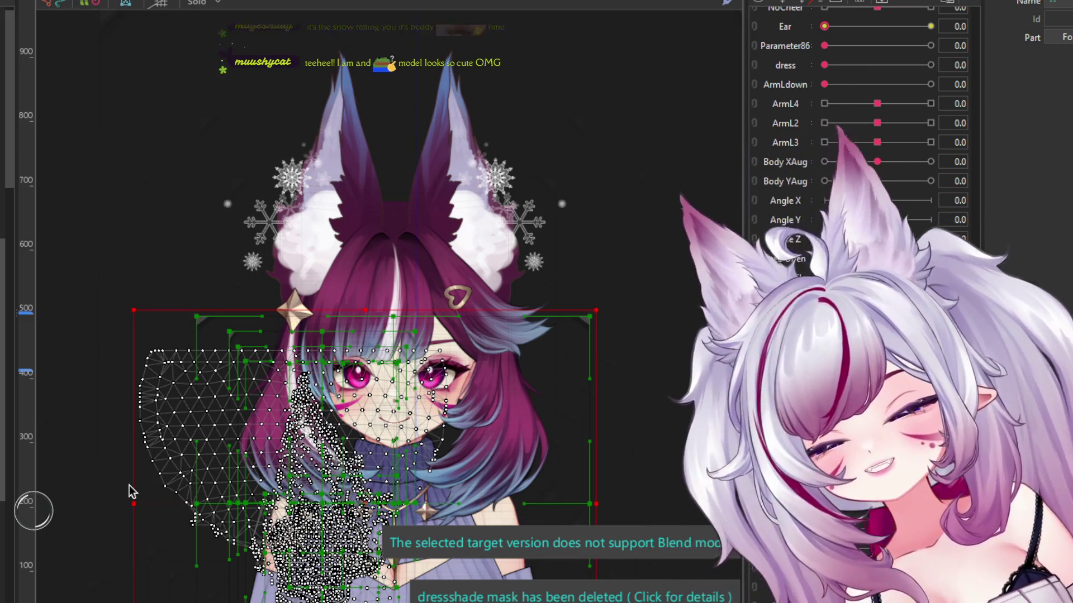
{"action": "scroll", "coordinate": [537, 96], "scroll_direction": "down", "scroll_amount": 3}
{"action": "scroll", "coordinate": [523, 117], "scroll_direction": "up", "scroll_amount": 4}
{"action": "scroll", "coordinate": [598, 172], "scroll_direction": "down", "scroll_amount": 3}
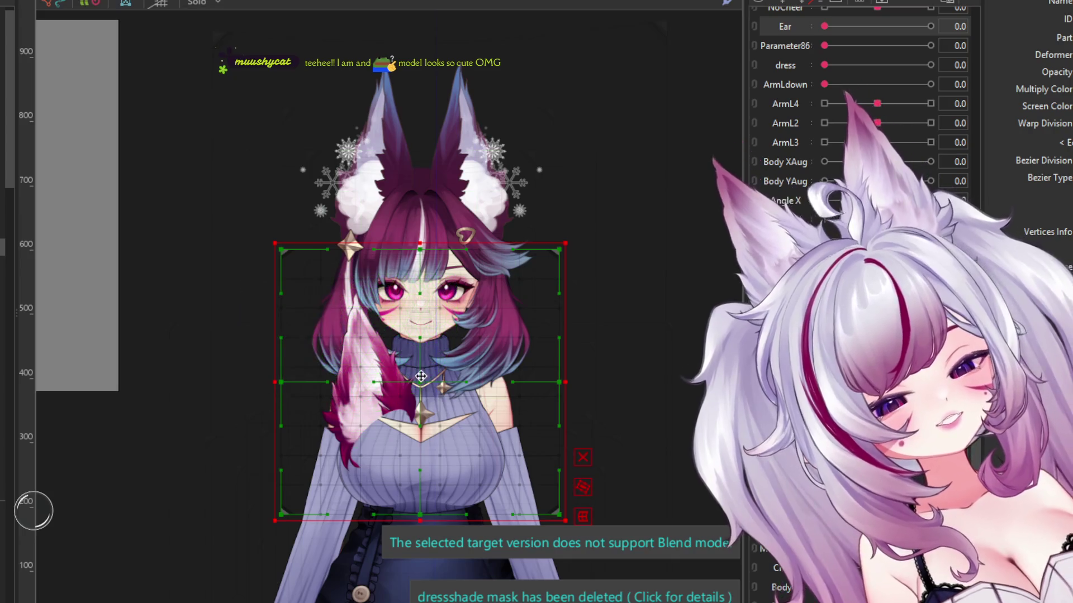
Step: Select the ear's warp deformer and drag it up toward the head
{"action": "left_click", "coordinate": [431, 183]}
{"action": "left_click_drag", "start_coordinate": [431, 183], "coordinate": [431, 163]}
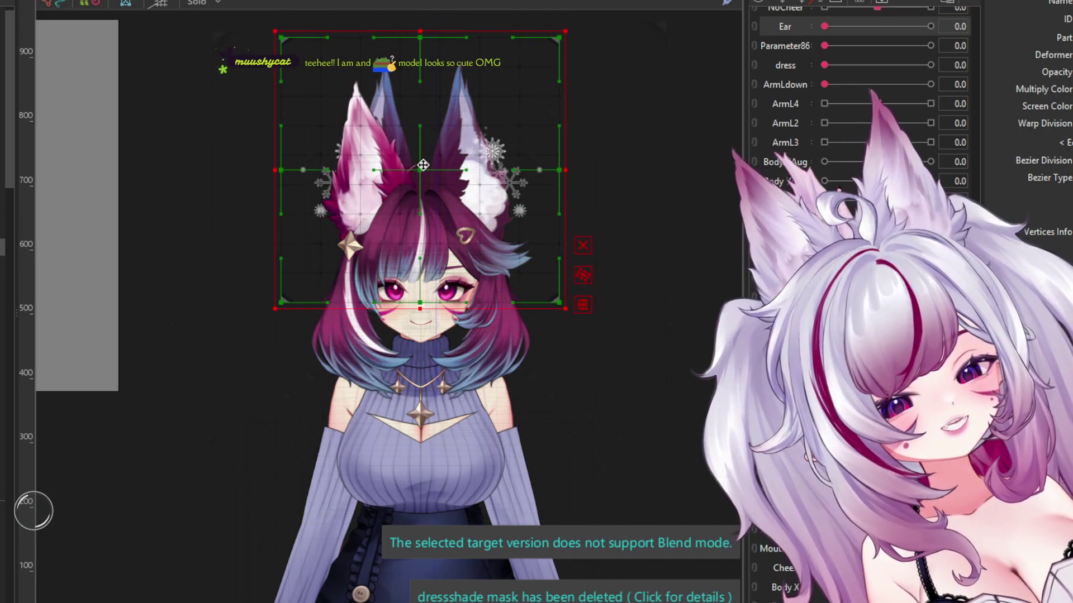
{"action": "scroll", "coordinate": [428, 106], "scroll_direction": "up", "scroll_amount": 2}
{"action": "scroll", "coordinate": [398, 227], "scroll_direction": "down", "scroll_amount": 2}
{"action": "scroll", "coordinate": [384, 159], "scroll_direction": "up", "scroll_amount": 2}
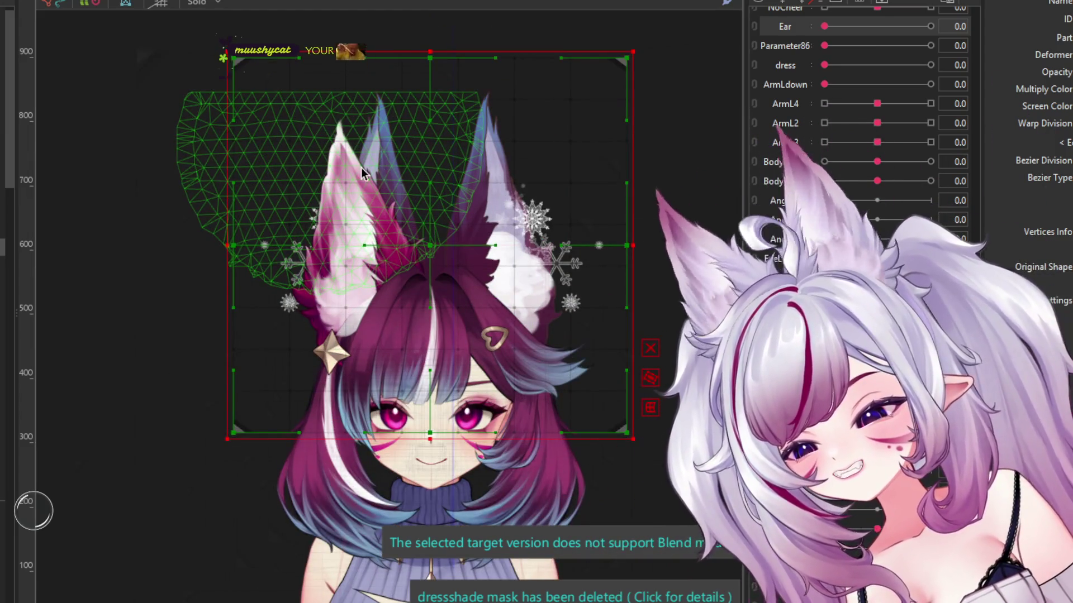
Step: Rotate the wider ear deformer clockwise and nudge it left and right over the left ear
{"action": "left_click", "coordinate": [369, 138]}
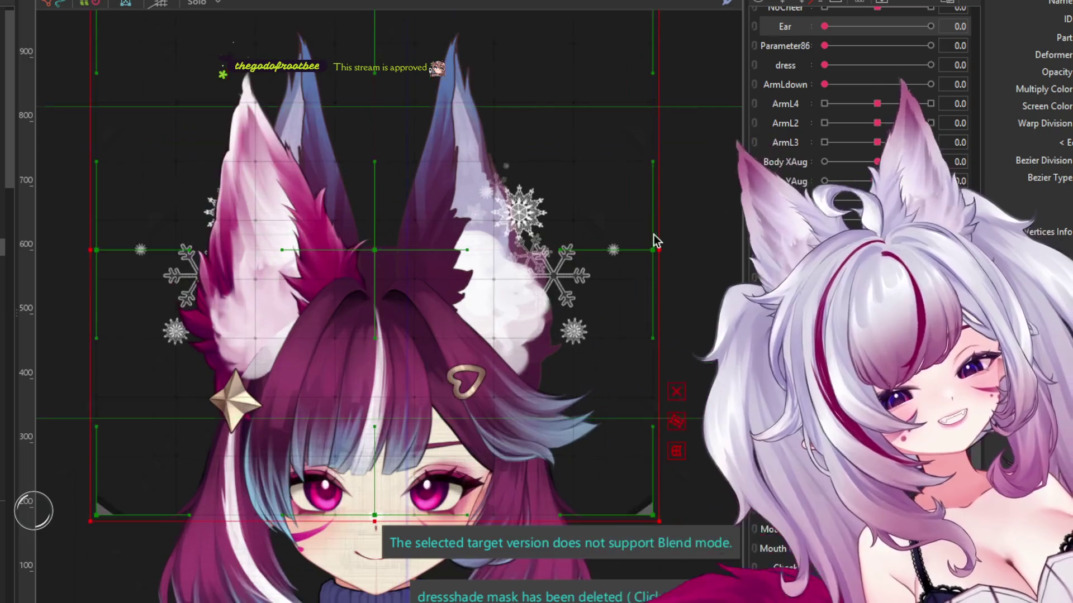
{"action": "scroll", "coordinate": [575, 229], "scroll_direction": "up", "scroll_amount": 2}
{"action": "left_click_drag", "start_coordinate": [661, 245], "coordinate": [684, 283]}
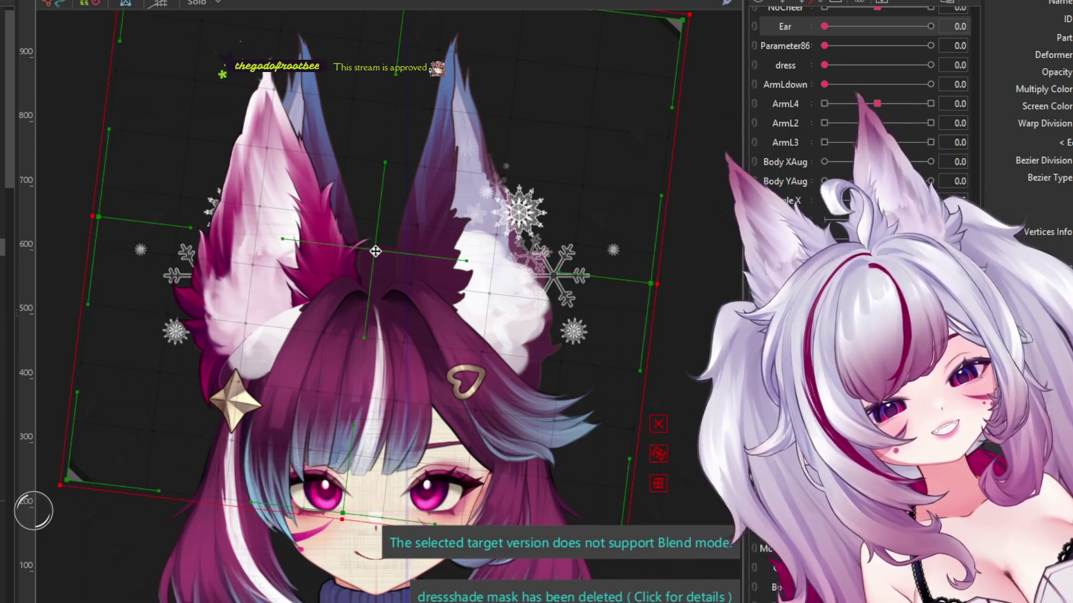
{"action": "left_click_drag", "start_coordinate": [406, 252], "coordinate": [386, 249]}
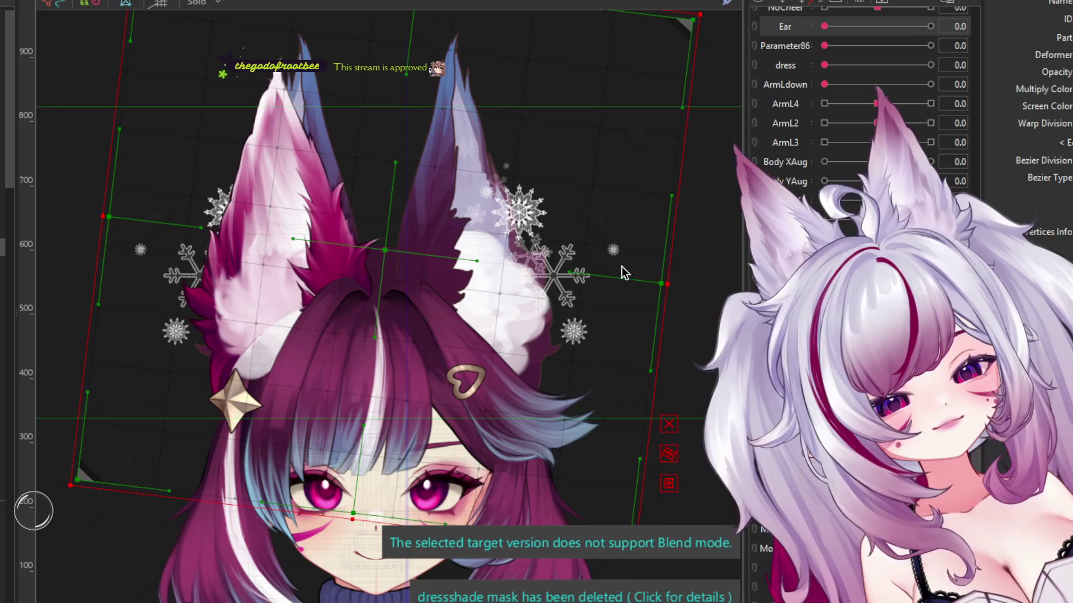
{"action": "left_click_drag", "start_coordinate": [678, 283], "coordinate": [686, 307]}
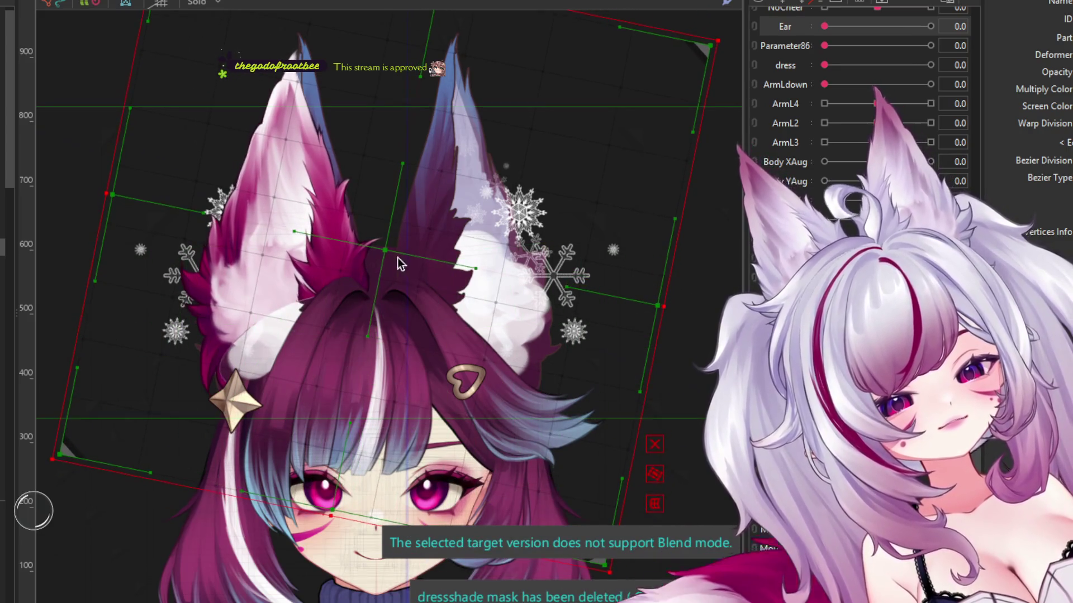
{"action": "left_click_drag", "start_coordinate": [404, 255], "coordinate": [406, 254]}
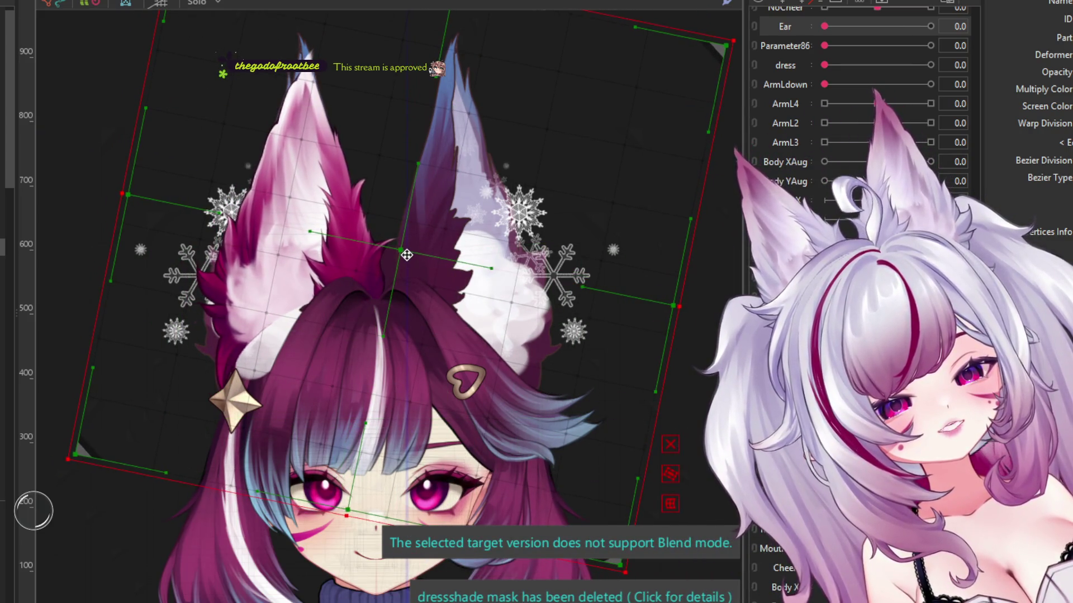
{"action": "scroll", "coordinate": [388, 281], "scroll_direction": "down", "scroll_amount": 4}
{"action": "scroll", "coordinate": [309, 225], "scroll_direction": "up", "scroll_amount": 3}
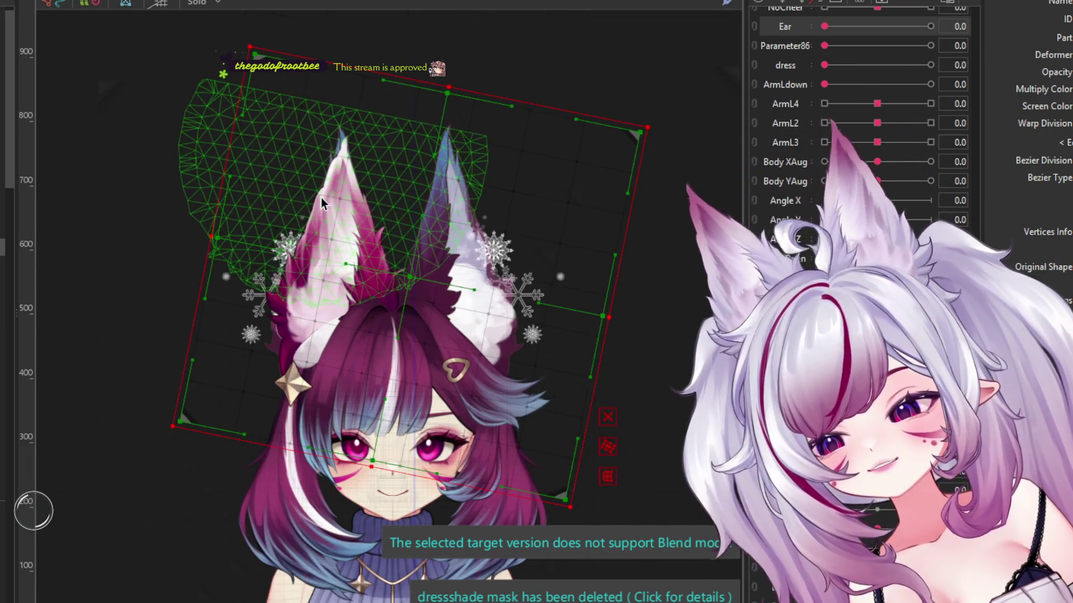
{"action": "scroll", "coordinate": [343, 186], "scroll_direction": "down", "scroll_amount": 2}
{"action": "scroll", "coordinate": [342, 201], "scroll_direction": "up", "scroll_amount": 3}
{"action": "scroll", "coordinate": [341, 213], "scroll_direction": "up", "scroll_amount": 2}
{"action": "scroll", "coordinate": [340, 212], "scroll_direction": "down", "scroll_amount": 3}
{"action": "scroll", "coordinate": [341, 186], "scroll_direction": "up", "scroll_amount": 1}
{"action": "scroll", "coordinate": [323, 110], "scroll_direction": "up", "scroll_amount": 2}
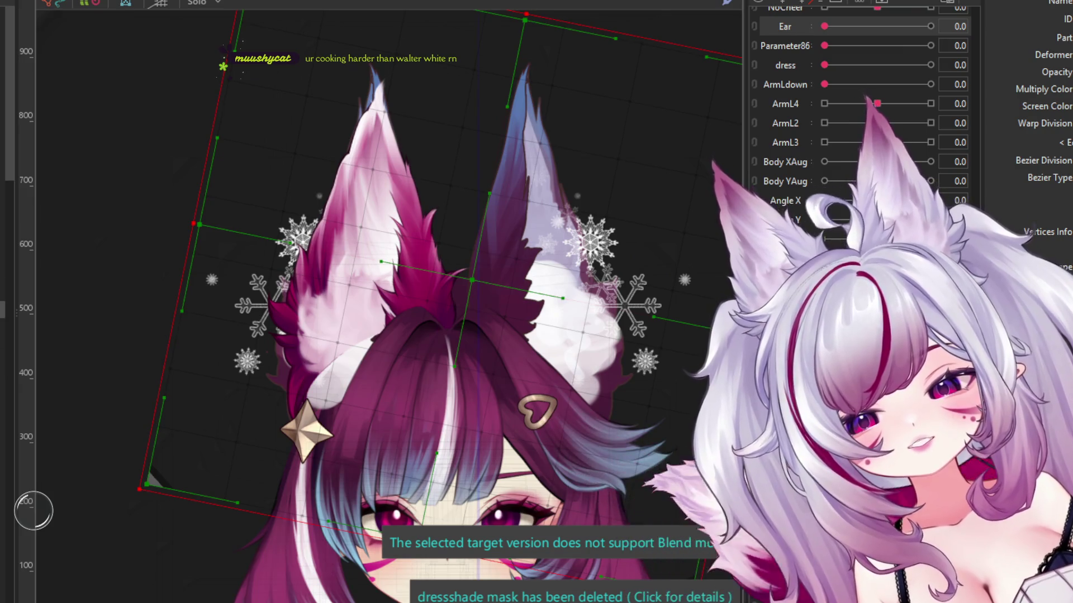
Step: Click through the star ornament, bangs deformer, left ear mesh and ear warp deformer
{"action": "left_click", "coordinate": [306, 431]}
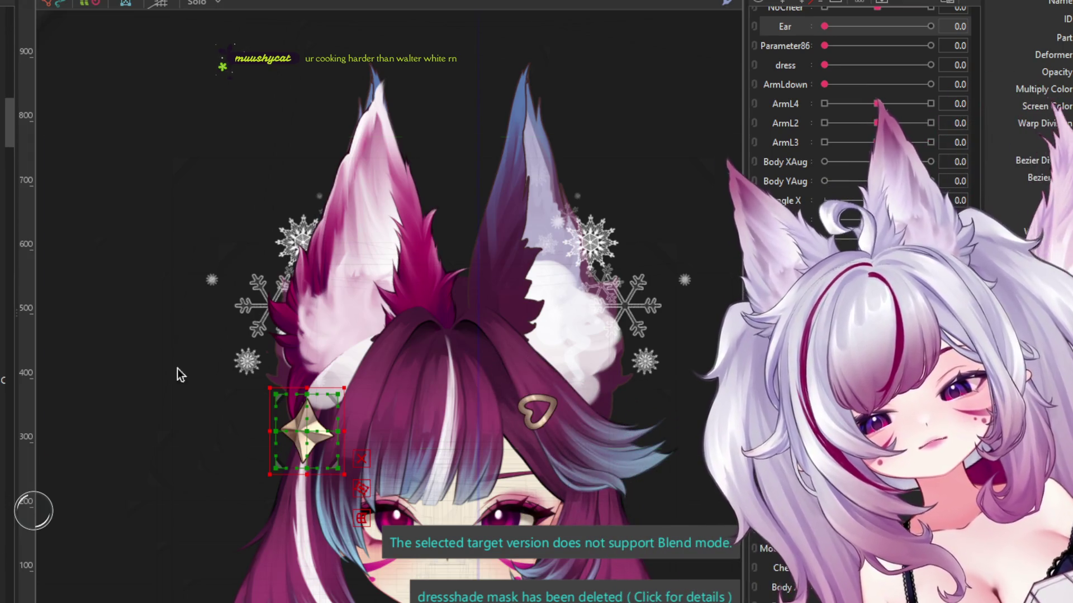
{"action": "left_click", "coordinate": [314, 289]}
{"action": "left_click", "coordinate": [333, 218]}
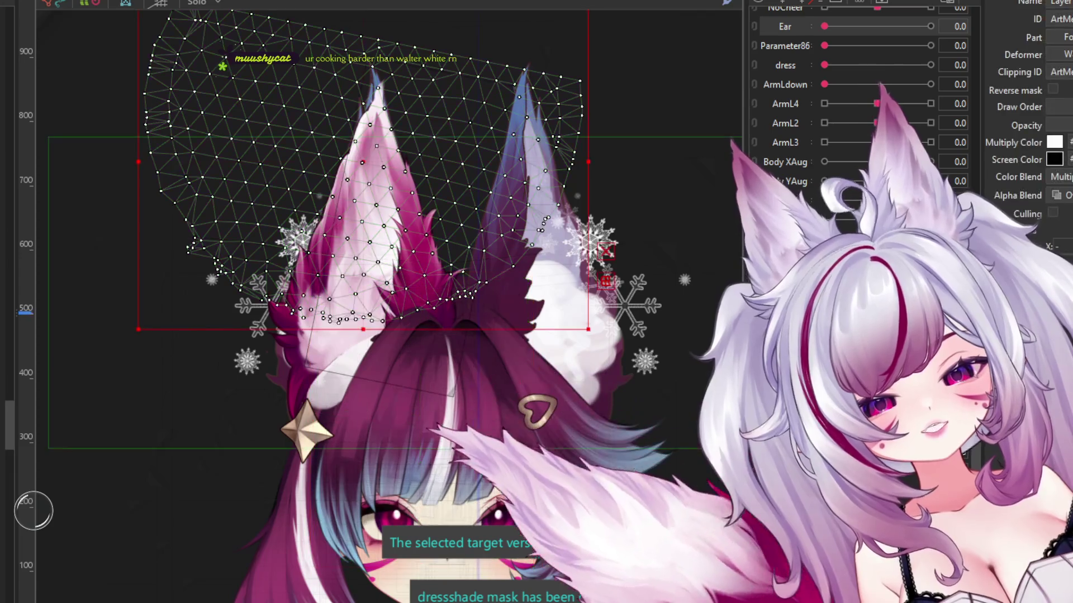
{"action": "left_click", "coordinate": [472, 280]}
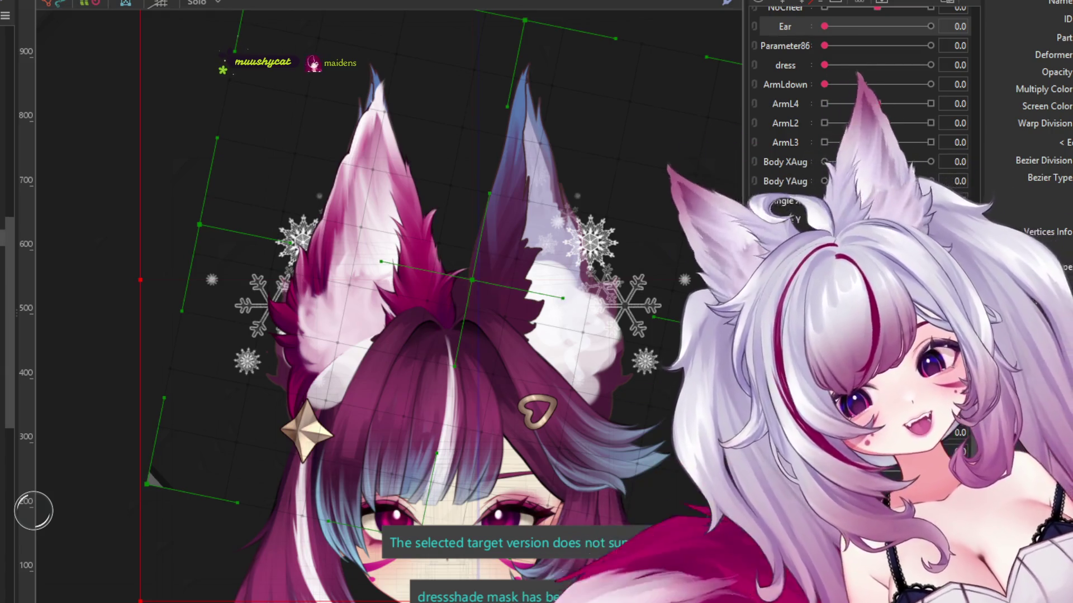
Step: Select the ear, head-layer, ear-fluff and snowflake parts, then select all meshes around both ears
{"action": "left_click", "coordinate": [391, 196]}
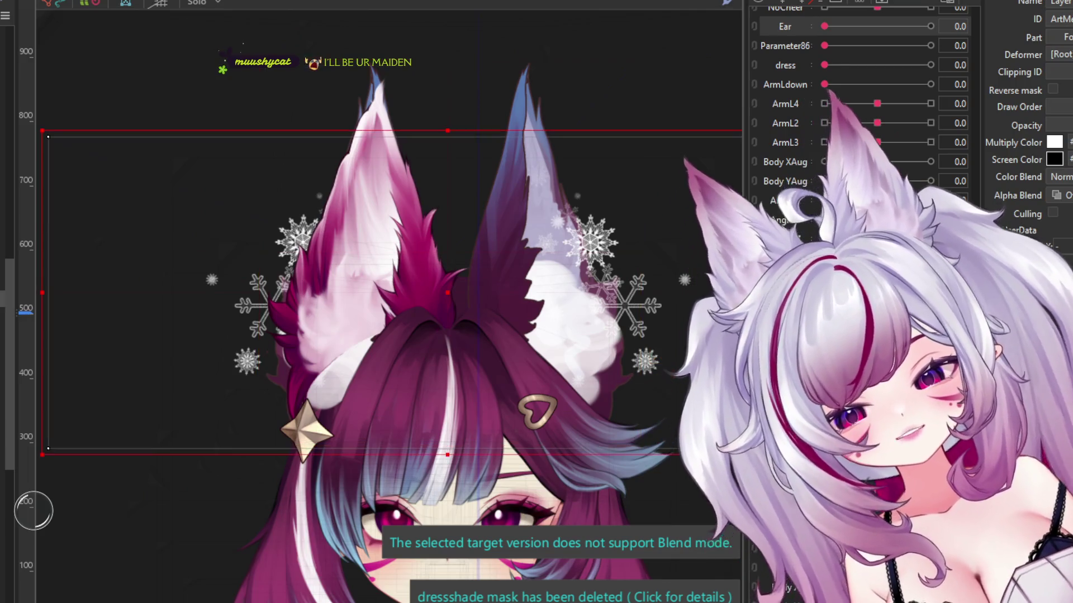
{"action": "left_click", "coordinate": [447, 292]}
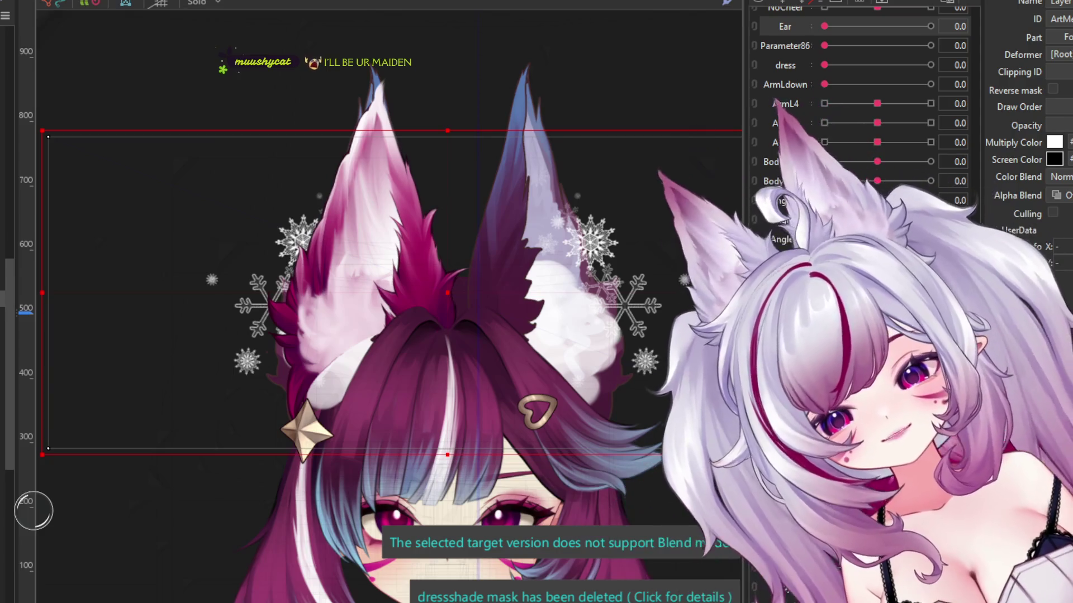
{"action": "left_click", "coordinate": [358, 324]}
{"action": "left_click", "coordinate": [257, 305]}
{"action": "key", "text": "ctrl+a"}
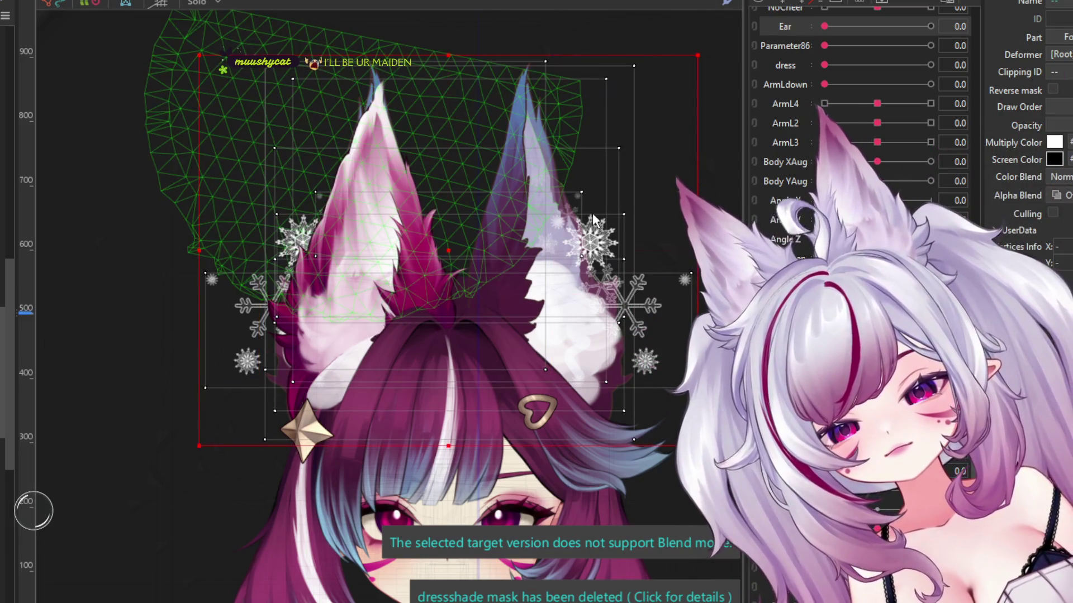
Step: Put both ear meshes into mesh editing, select and delete the right ear's vertices, and confirm the edit
{"action": "left_click", "coordinate": [719, 162]}
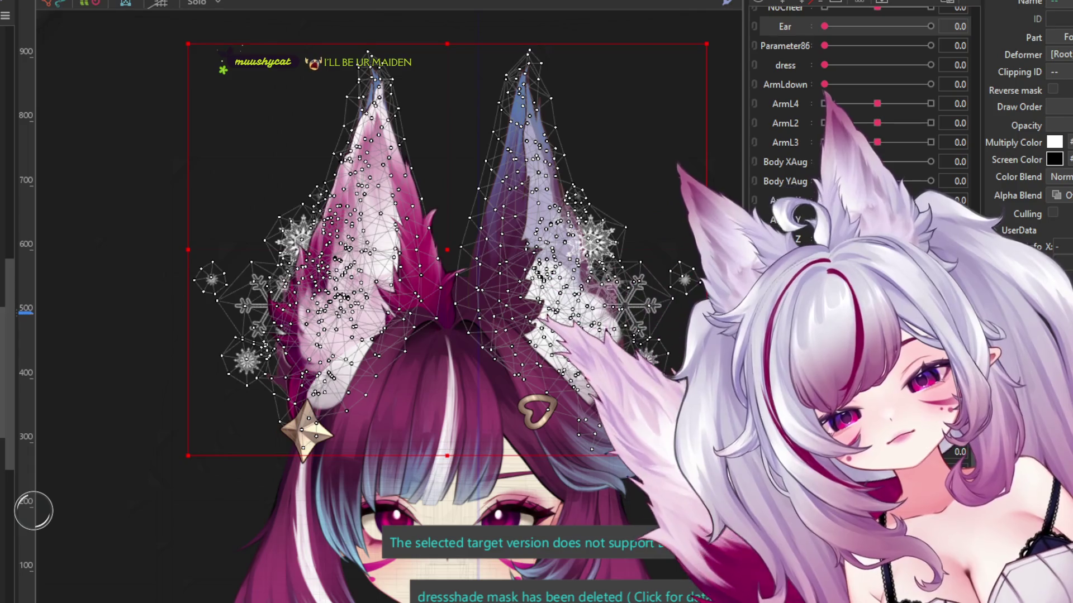
{"action": "key", "text": "ctrl+e"}
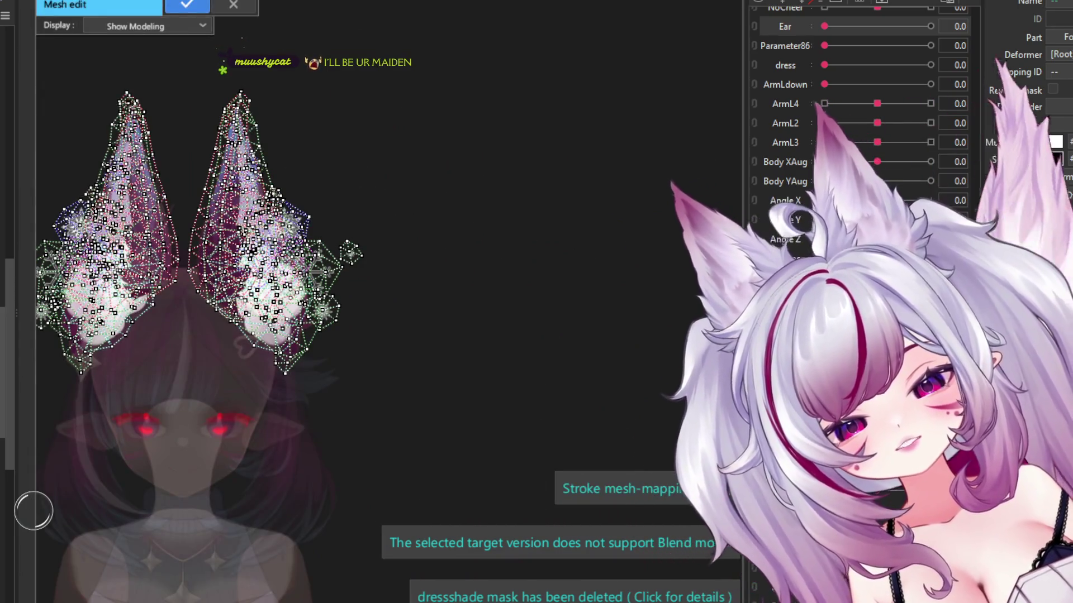
{"action": "mouse_move", "coordinate": [512, 53]}
{"action": "left_mouse_down"}
{"action": "mouse_move", "coordinate": [212, 445]}
{"action": "mouse_move", "coordinate": [188, 451]}
{"action": "left_mouse_up"}
{"action": "key", "text": "Delete"}
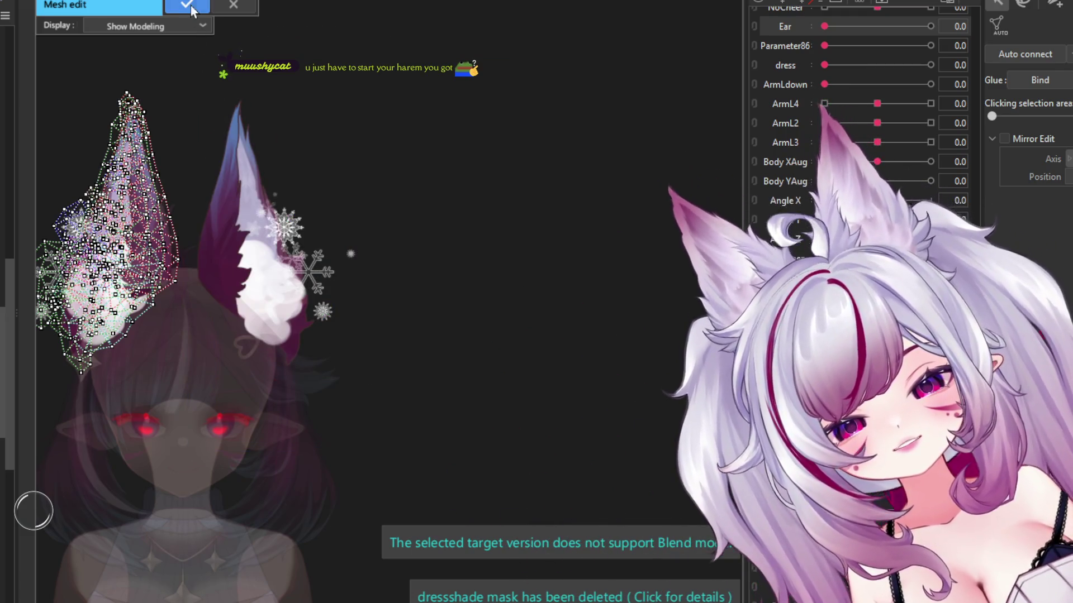
{"action": "left_click", "coordinate": [187, 5]}
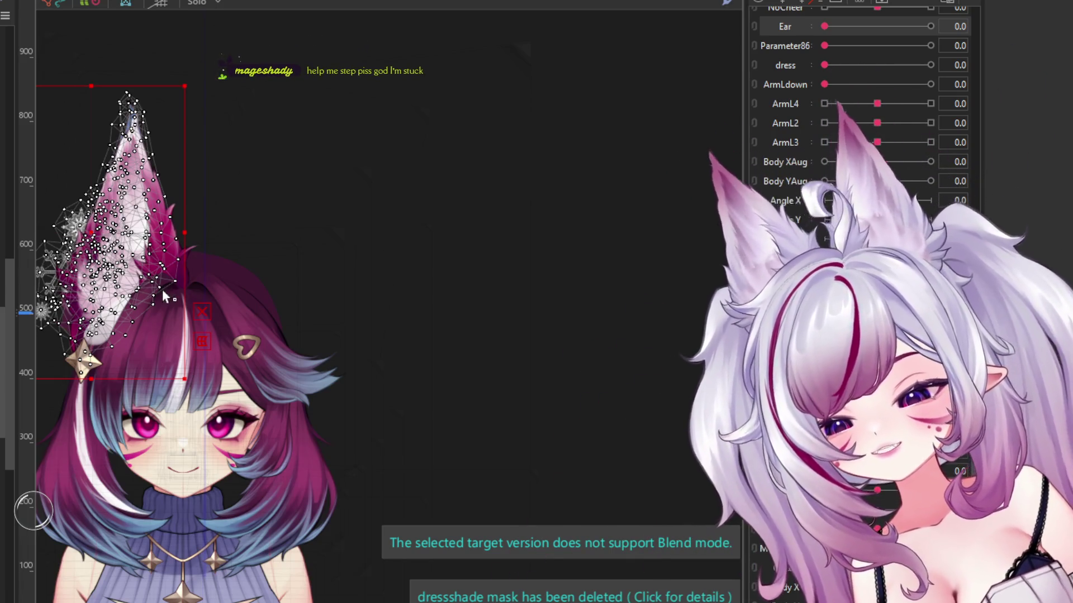
{"action": "scroll", "coordinate": [426, 251], "scroll_direction": "up", "scroll_amount": 3}
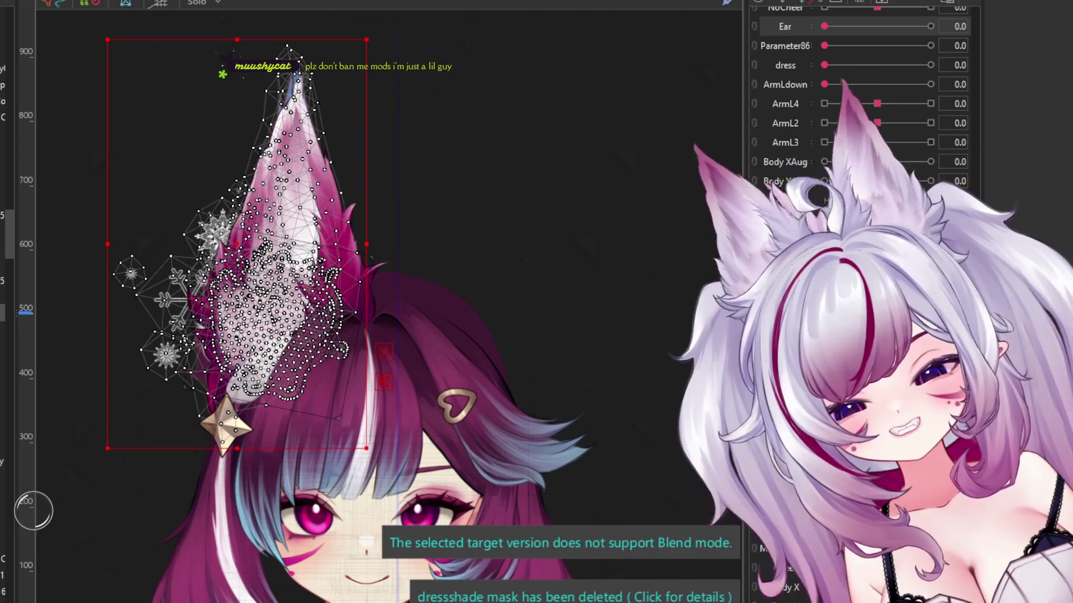
Step: Click through the inner-ear, whole-ear, inner fluff and tall ear meshes to inspect each
{"action": "left_click", "coordinate": [245, 234]}
{"action": "left_click", "coordinate": [184, 344]}
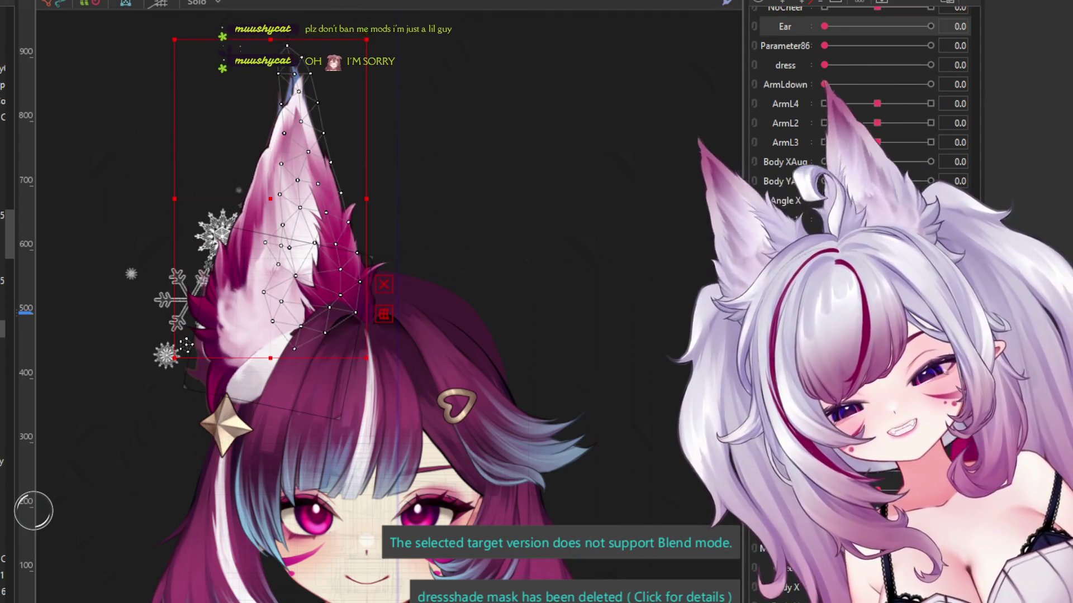
{"action": "left_click", "coordinate": [293, 279]}
{"action": "left_click", "coordinate": [235, 313]}
{"action": "left_click", "coordinate": [184, 344]}
{"action": "left_click", "coordinate": [184, 345]}
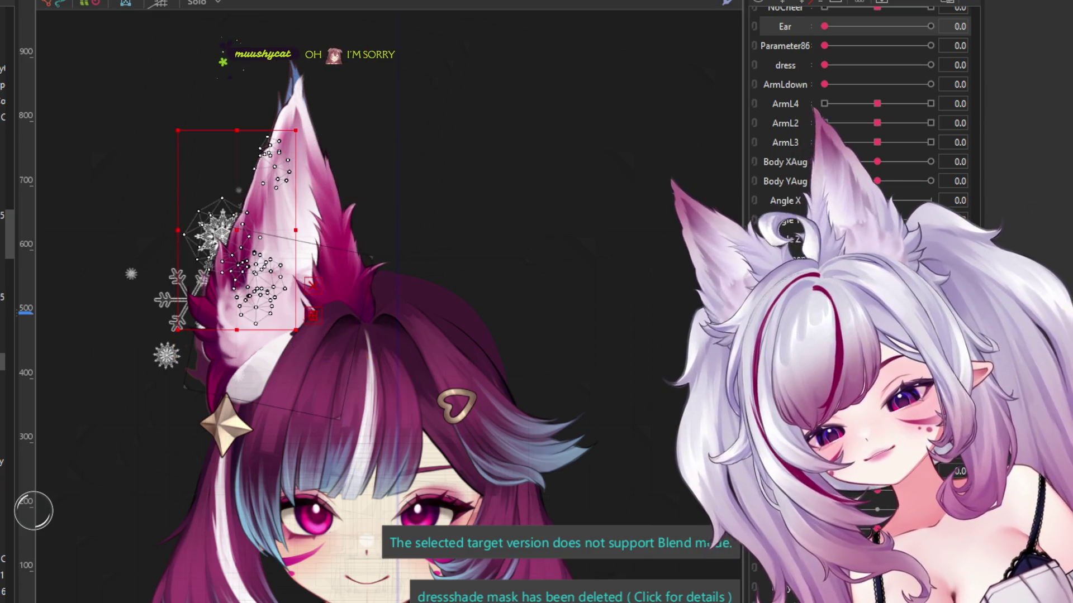
{"action": "key", "text": "Escape"}
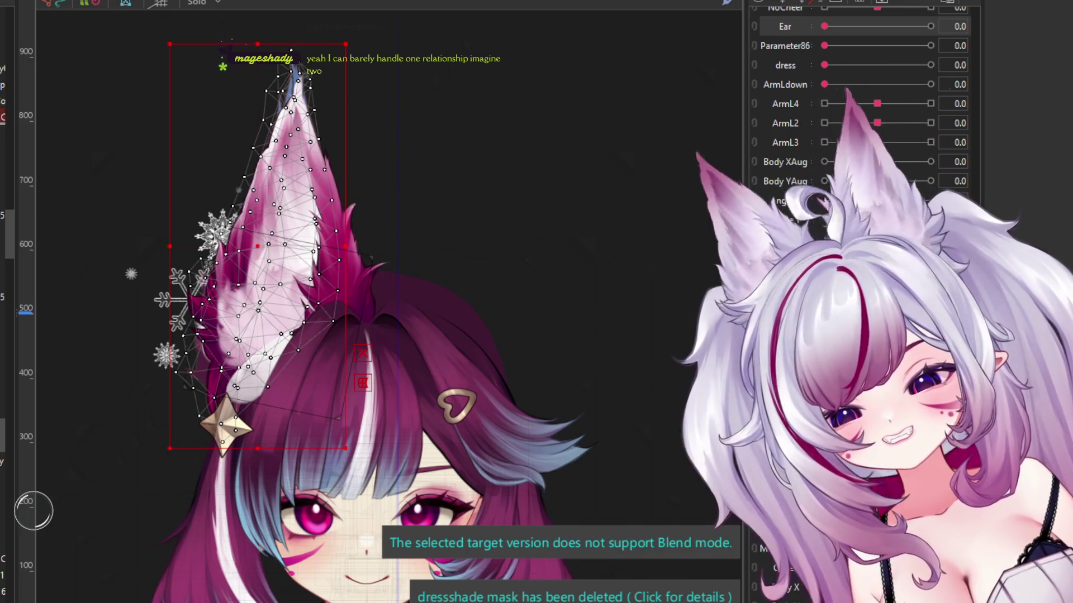
{"action": "key", "text": "ctrl+z"}
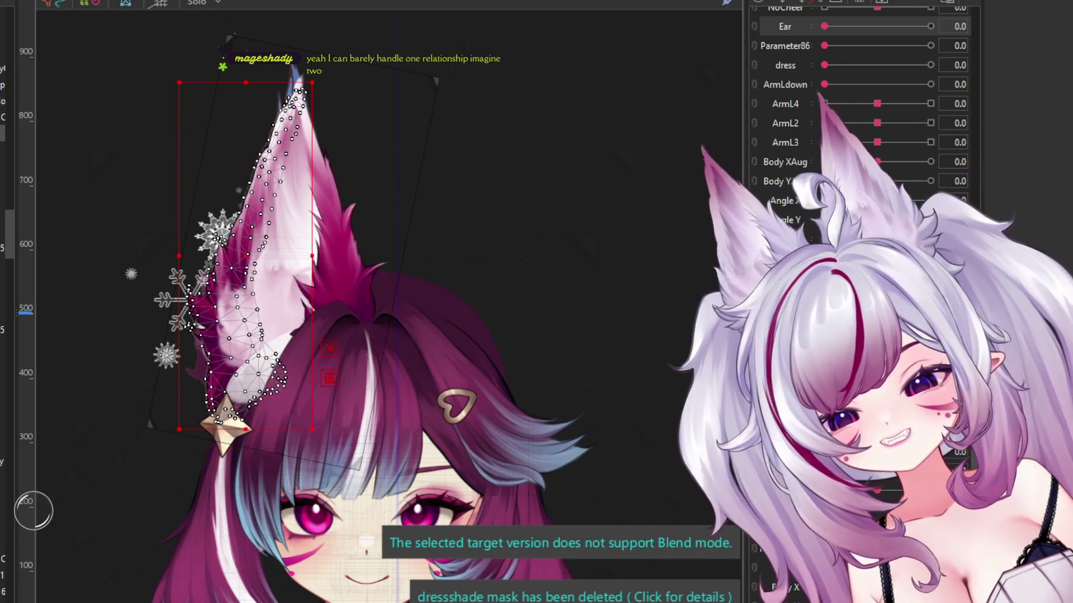
{"action": "left_click", "coordinate": [258, 327]}
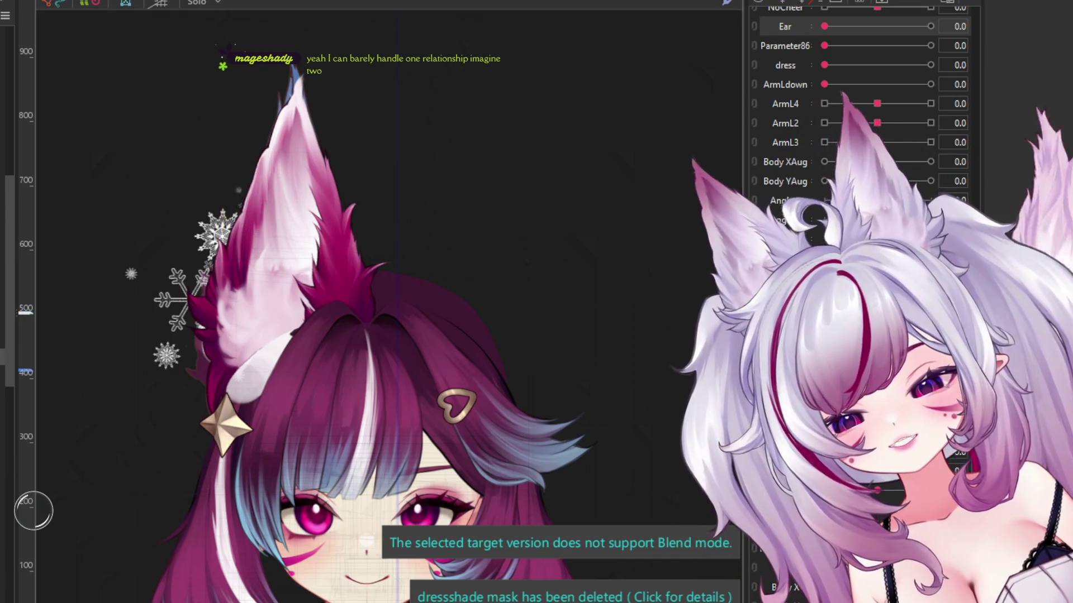
{"action": "left_click", "coordinate": [296, 196]}
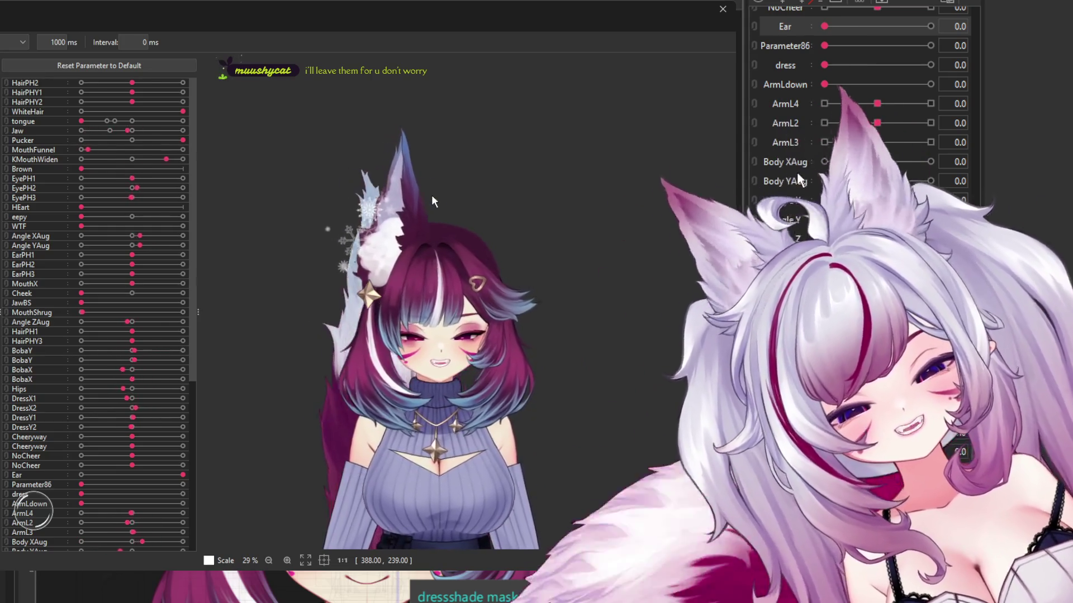
Step: Zoom around the preview to check the face, then close the Random Pose window
{"action": "scroll", "coordinate": [452, 331], "scroll_direction": "up", "scroll_amount": 3}
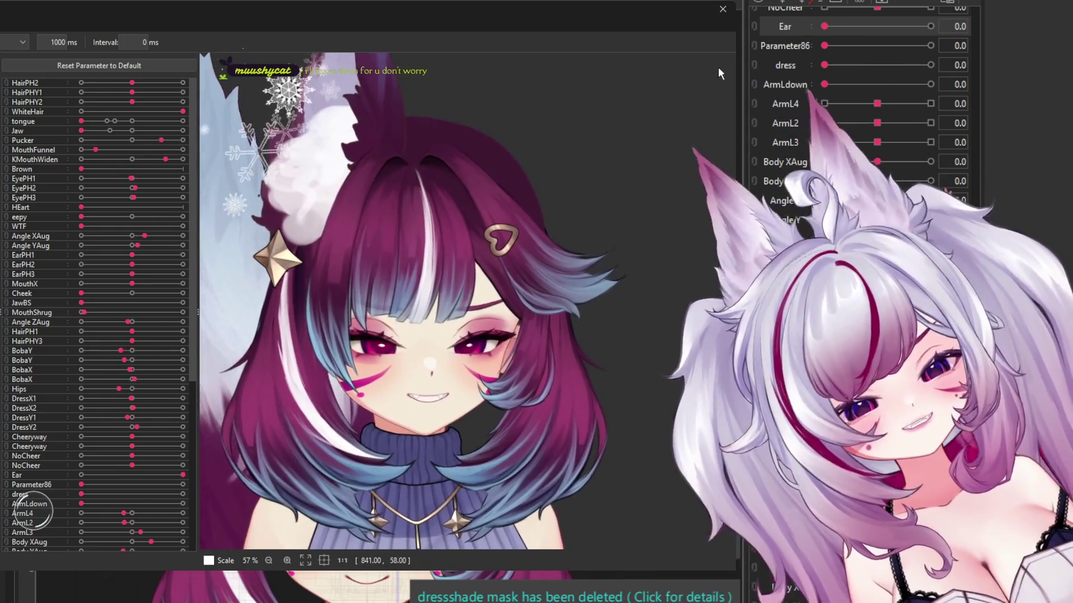
{"action": "scroll", "coordinate": [576, 263], "scroll_direction": "down", "scroll_amount": 3}
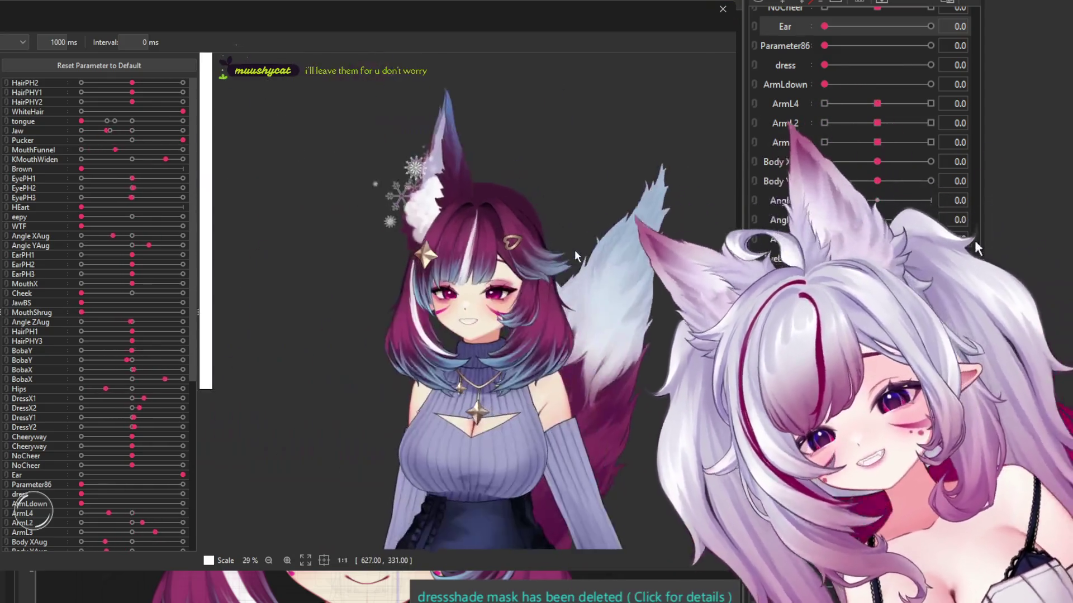
{"action": "scroll", "coordinate": [507, 350], "scroll_direction": "up", "scroll_amount": 3}
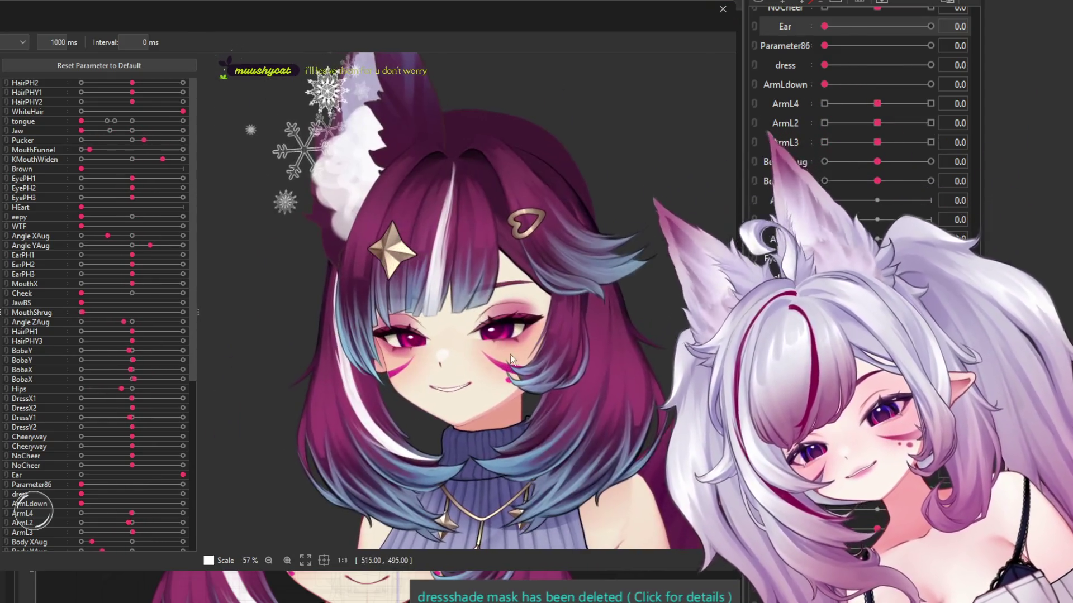
{"action": "scroll", "coordinate": [541, 401], "scroll_direction": "up", "scroll_amount": 2}
{"action": "scroll", "coordinate": [582, 403], "scroll_direction": "up", "scroll_amount": 1}
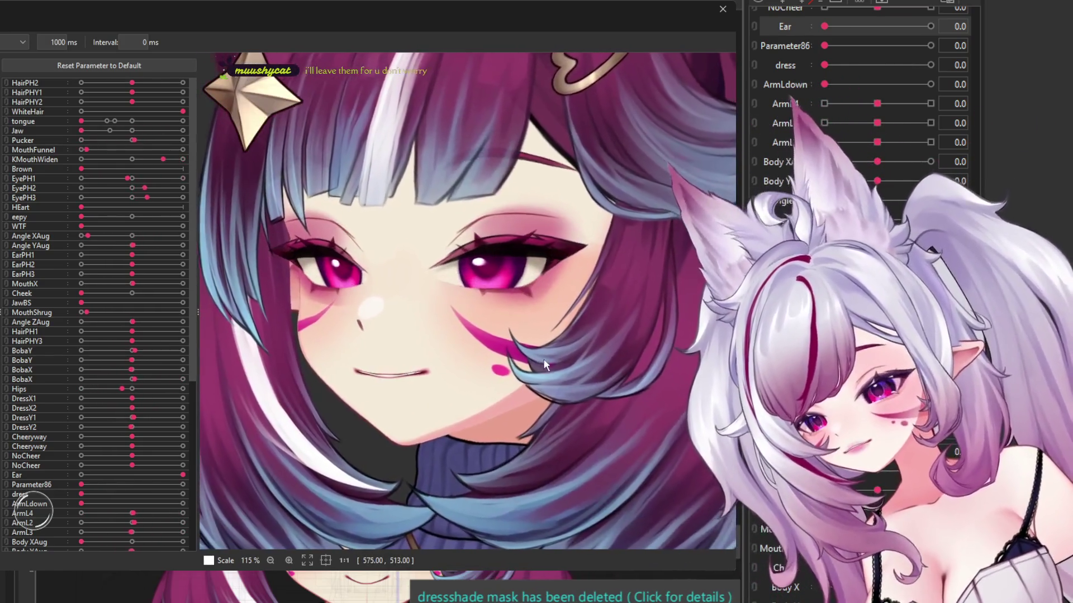
{"action": "scroll", "coordinate": [427, 319], "scroll_direction": "down", "scroll_amount": 3}
{"action": "scroll", "coordinate": [518, 352], "scroll_direction": "up", "scroll_amount": 4}
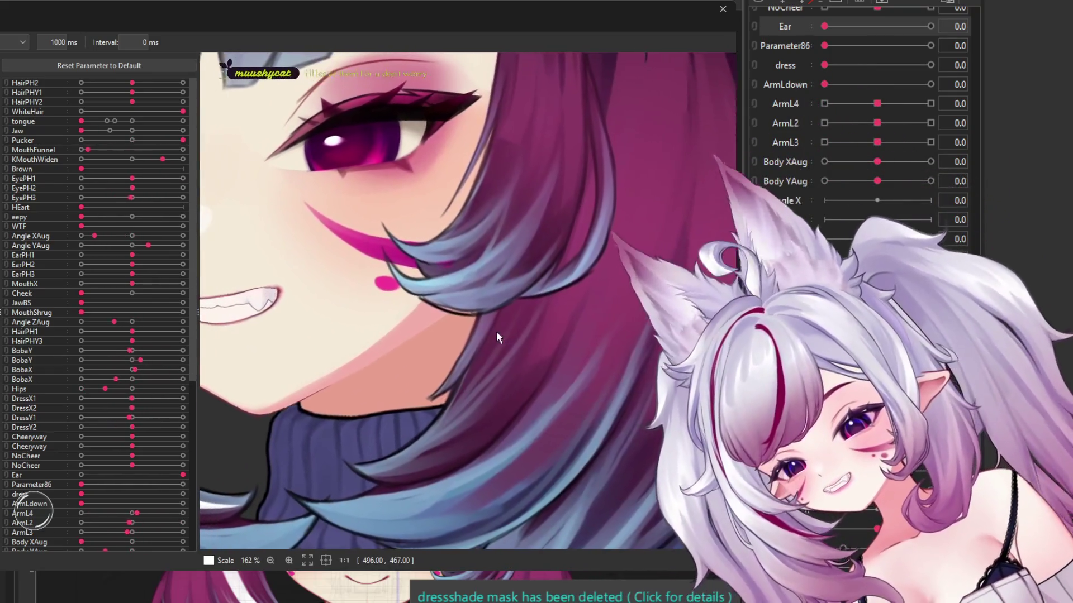
{"action": "scroll", "coordinate": [497, 333], "scroll_direction": "down", "scroll_amount": 2}
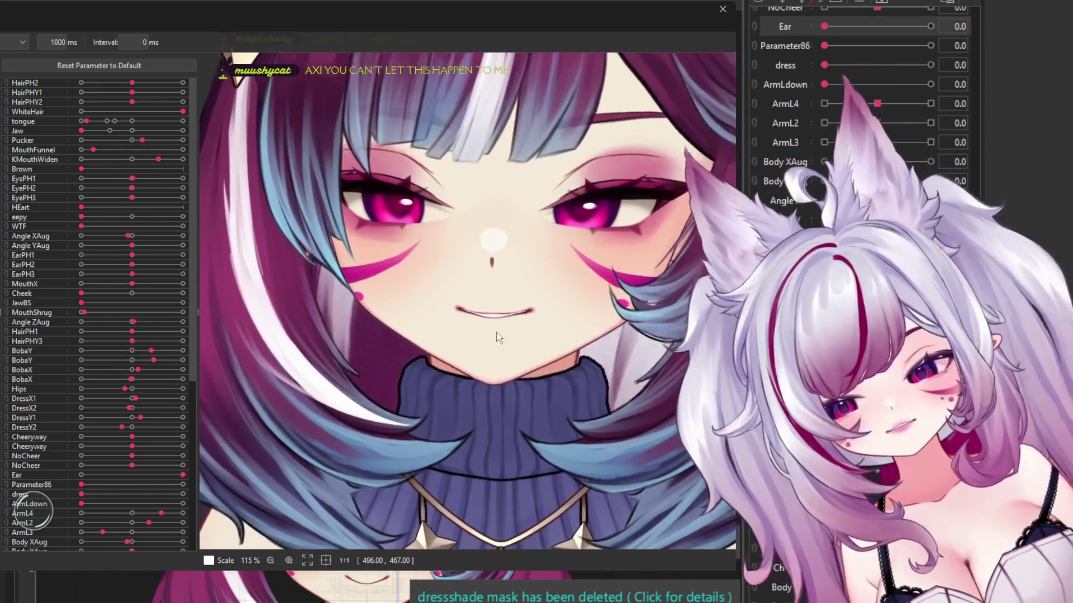
{"action": "scroll", "coordinate": [496, 333], "scroll_direction": "down", "scroll_amount": 3}
{"action": "scroll", "coordinate": [454, 364], "scroll_direction": "down", "scroll_amount": 2}
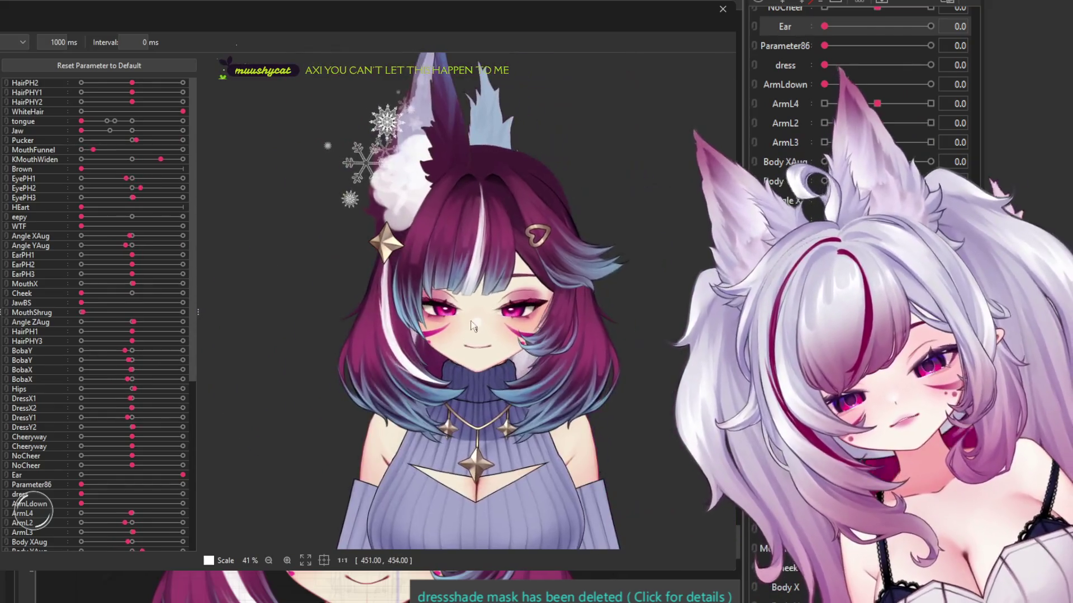
{"action": "scroll", "coordinate": [542, 259], "scroll_direction": "up", "scroll_amount": 1}
{"action": "scroll", "coordinate": [531, 234], "scroll_direction": "up", "scroll_amount": 1}
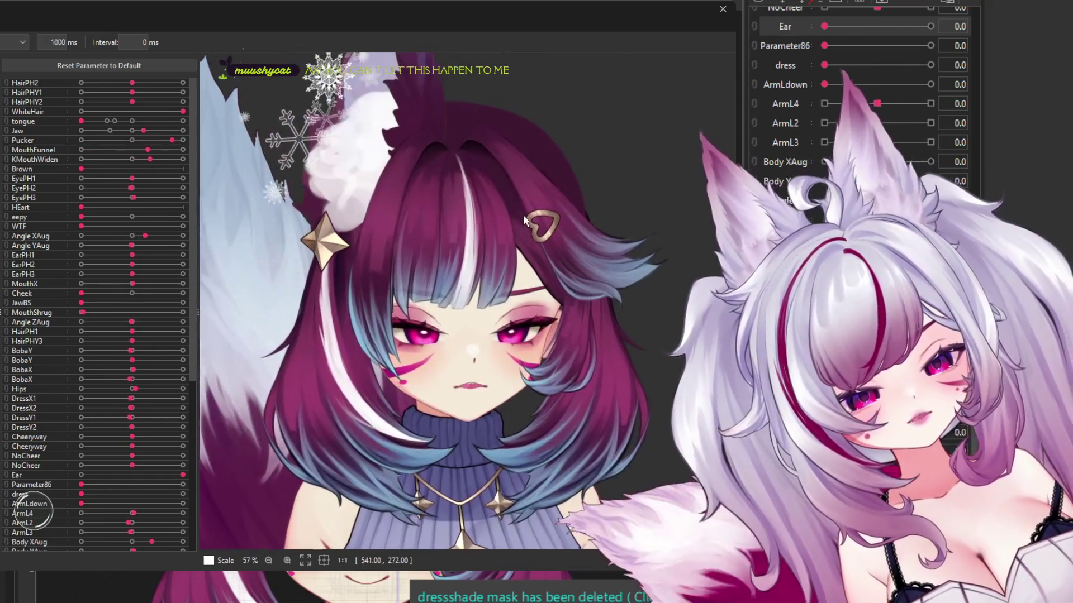
{"action": "scroll", "coordinate": [538, 334], "scroll_direction": "down", "scroll_amount": 1}
{"action": "scroll", "coordinate": [507, 280], "scroll_direction": "down", "scroll_amount": 3}
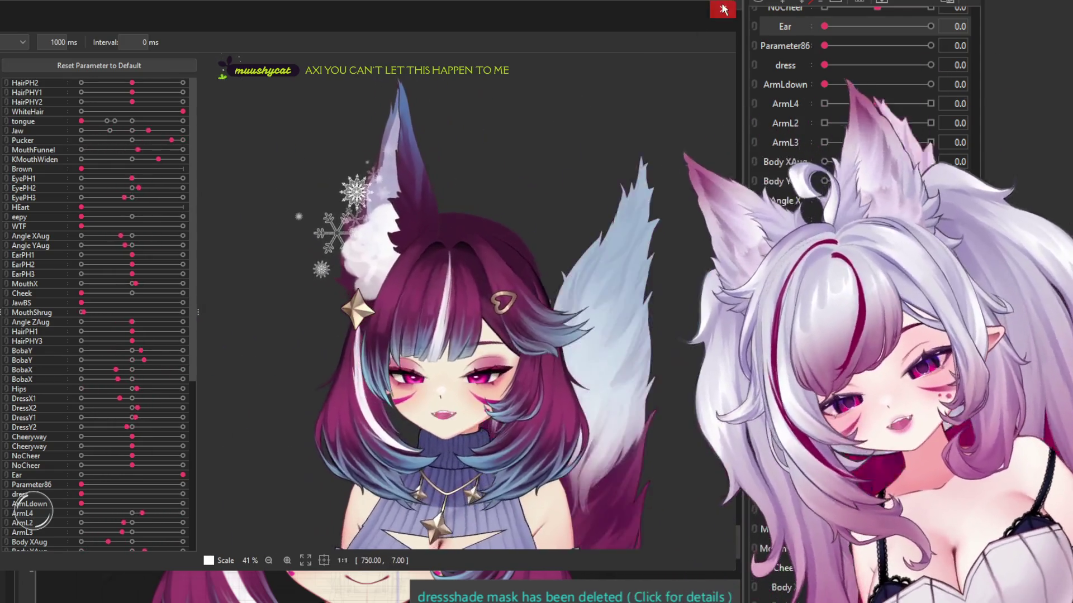
{"action": "left_click", "coordinate": [723, 9]}
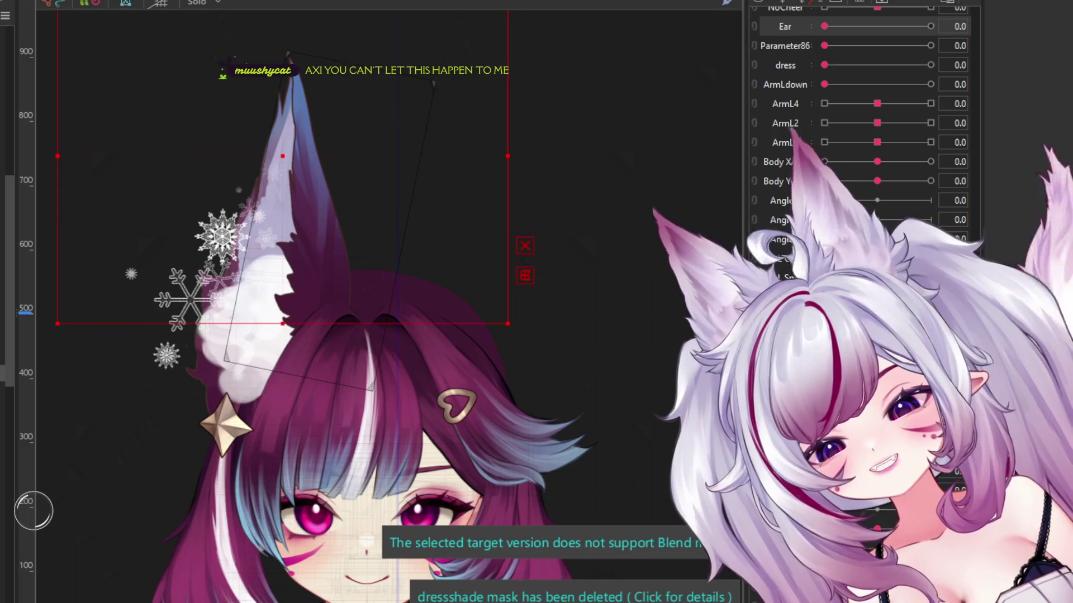
Step: Reopen the Random Pose preview with Ctrl+R and watch the ears move
{"action": "key", "text": "ctrl+r"}
{"action": "scroll", "coordinate": [502, 202], "scroll_direction": "down", "scroll_amount": 1}
{"action": "scroll", "coordinate": [481, 196], "scroll_direction": "up", "scroll_amount": 3}
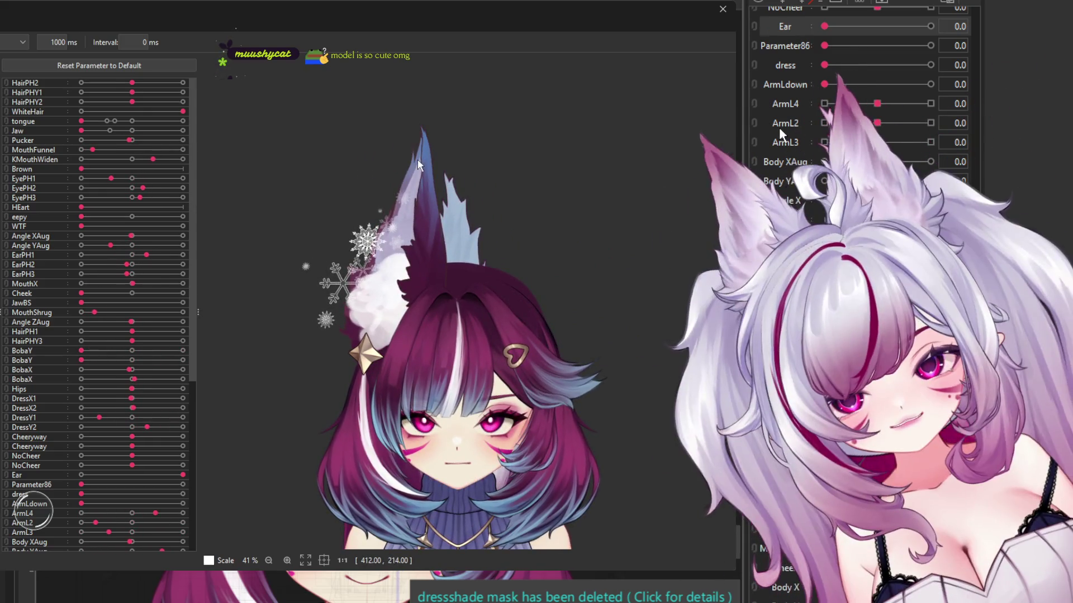
{"action": "scroll", "coordinate": [424, 162], "scroll_direction": "down", "scroll_amount": 5}
{"action": "scroll", "coordinate": [433, 168], "scroll_direction": "up", "scroll_amount": 3}
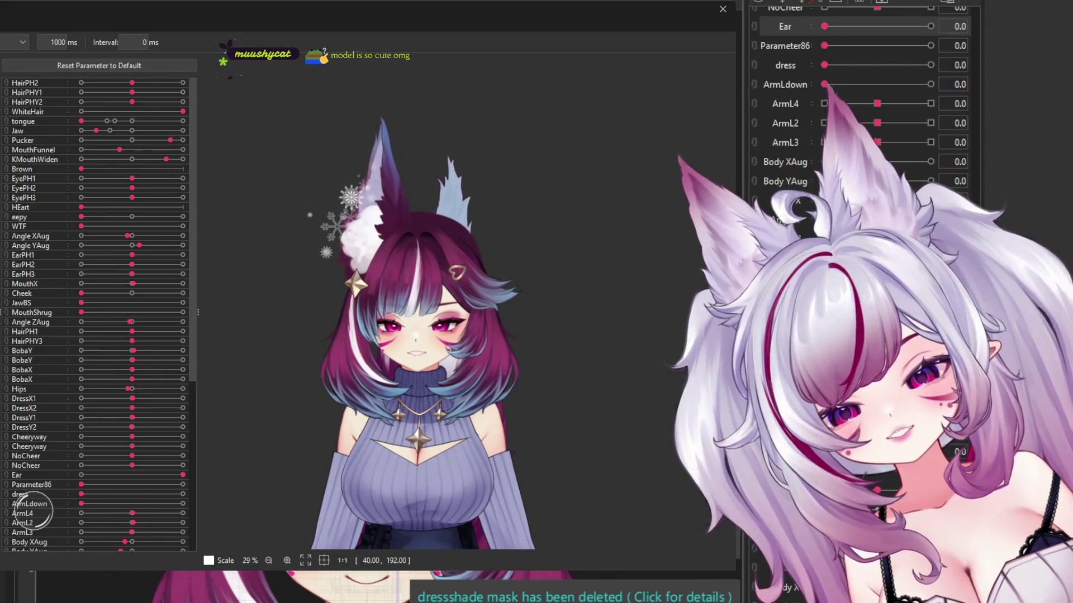
{"action": "scroll", "coordinate": [267, 175], "scroll_direction": "down", "scroll_amount": 3}
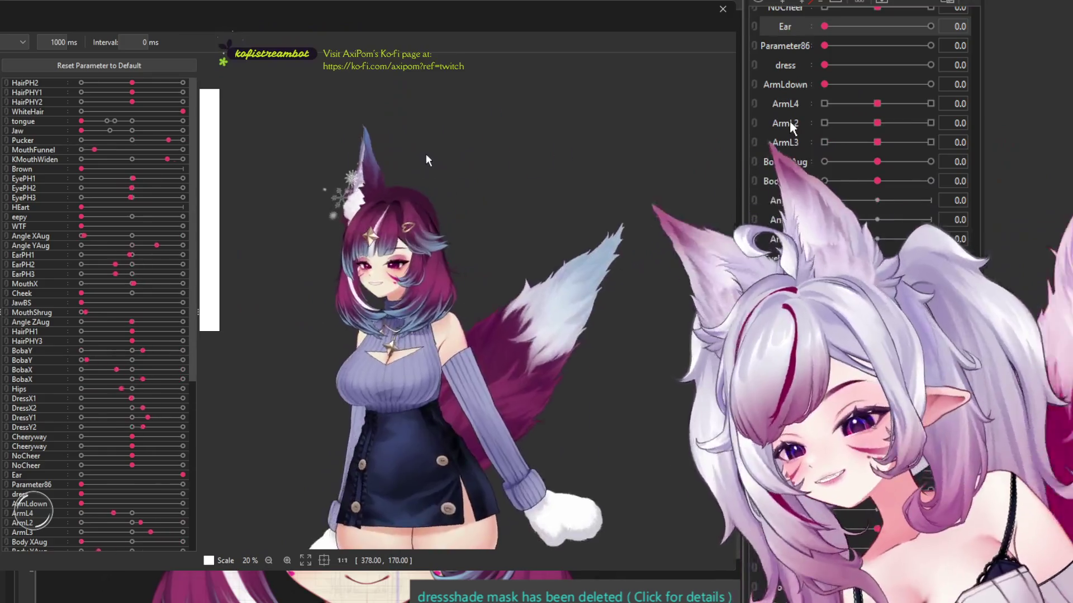
{"action": "scroll", "coordinate": [789, 124], "scroll_direction": "up", "scroll_amount": 5}
{"action": "left_click_drag", "start_coordinate": [426, 160], "coordinate": [579, 207]}
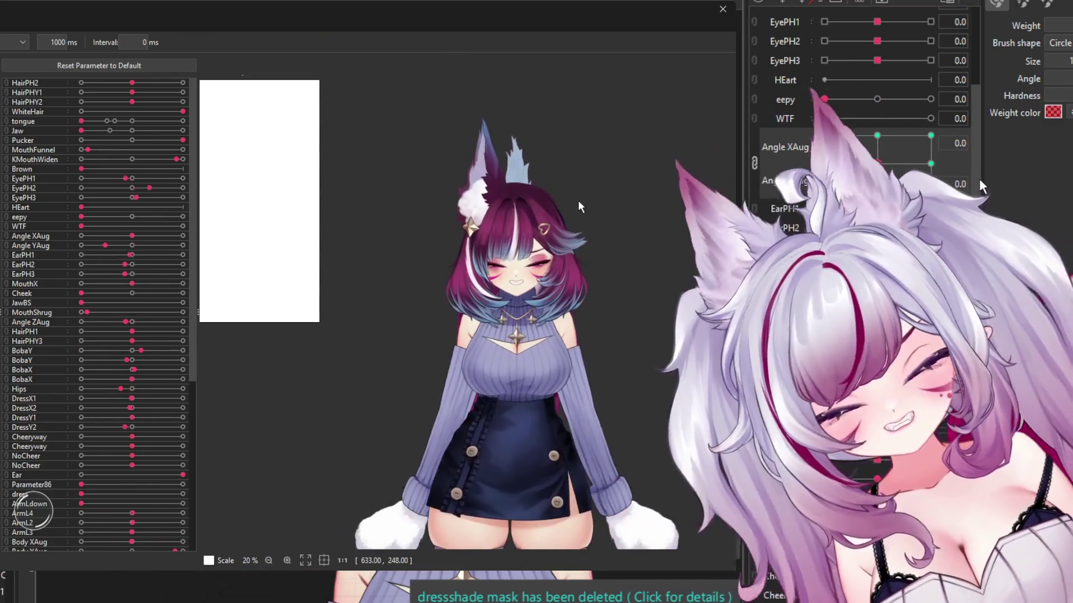
Step: Watch the model cycle through random poses, then close the preview window
{"action": "scroll", "coordinate": [578, 202], "scroll_direction": "up", "scroll_amount": 3}
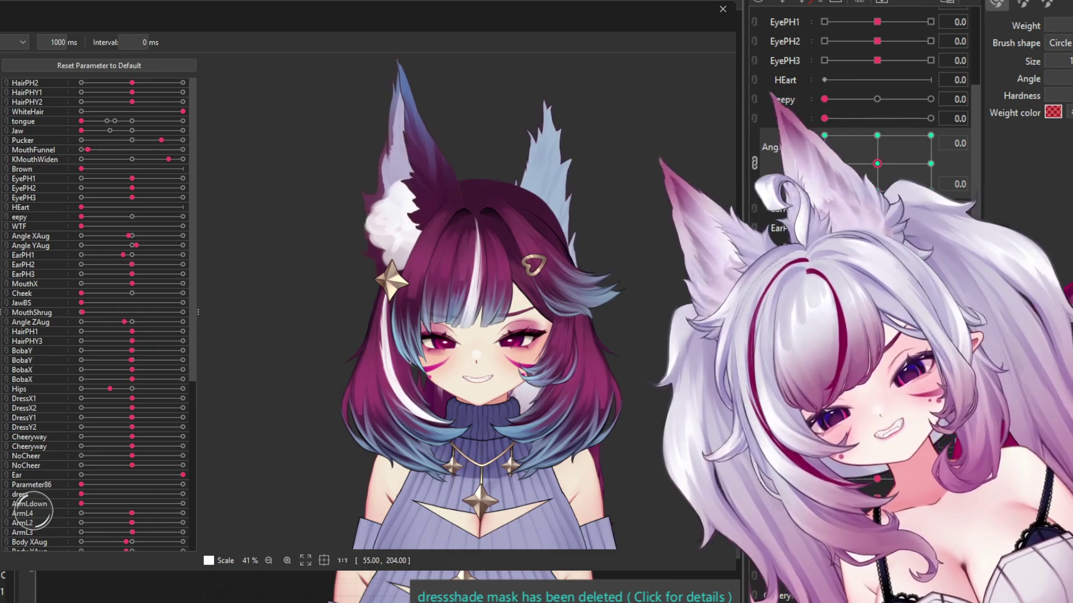
{"action": "scroll", "coordinate": [350, 253], "scroll_direction": "down", "scroll_amount": 3}
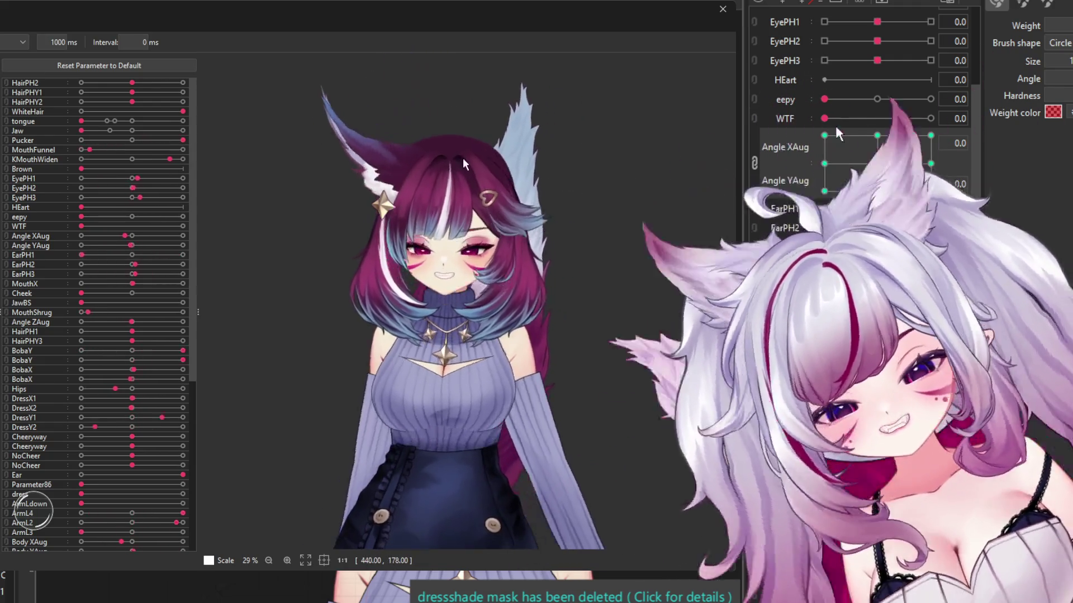
{"action": "scroll", "coordinate": [479, 104], "scroll_direction": "down", "scroll_amount": 3}
{"action": "scroll", "coordinate": [476, 100], "scroll_direction": "up", "scroll_amount": 3}
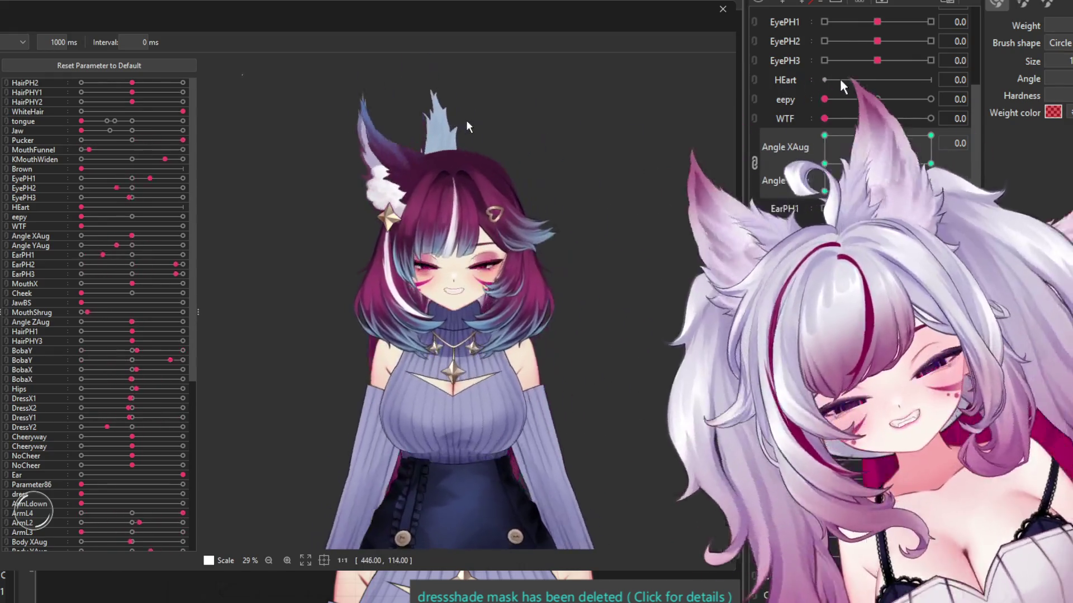
{"action": "scroll", "coordinate": [466, 119], "scroll_direction": "down", "scroll_amount": 2}
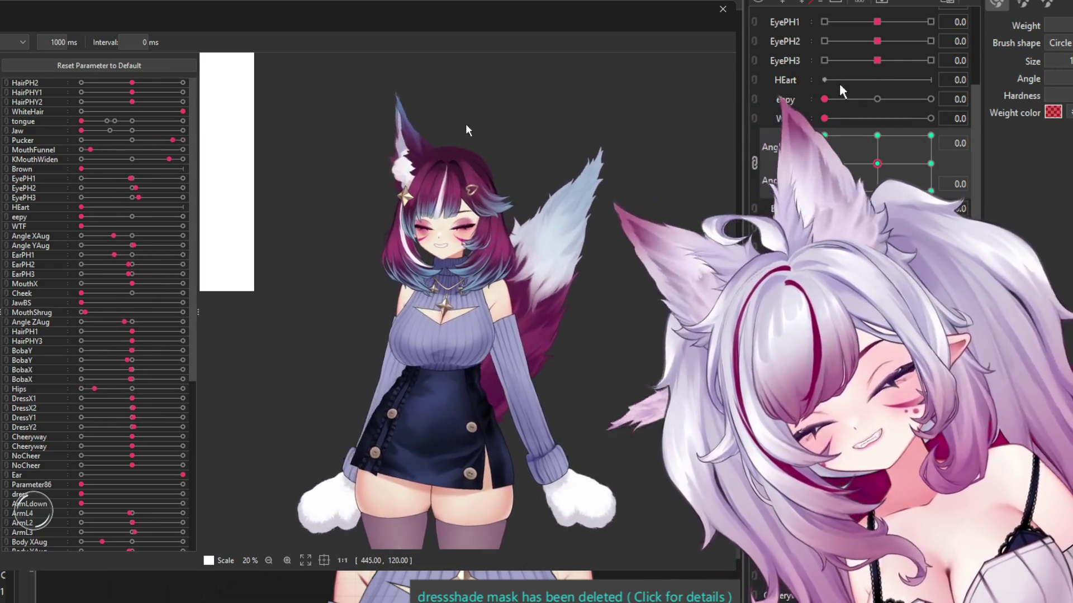
{"action": "scroll", "coordinate": [465, 123], "scroll_direction": "up", "scroll_amount": 2}
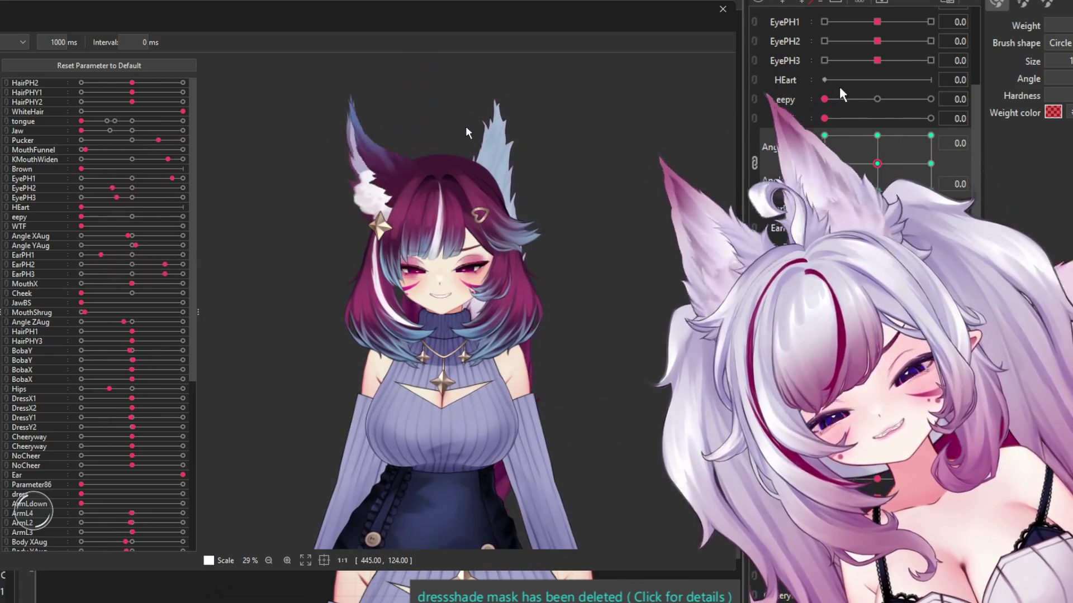
{"action": "scroll", "coordinate": [469, 127], "scroll_direction": "down", "scroll_amount": 4}
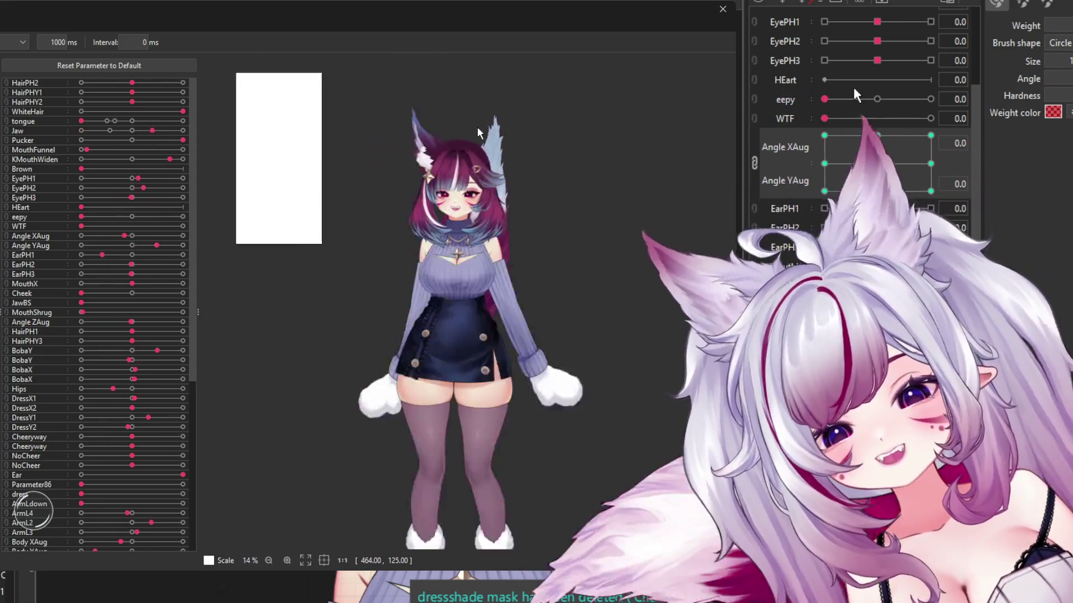
{"action": "scroll", "coordinate": [479, 128], "scroll_direction": "down", "scroll_amount": 2}
{"action": "scroll", "coordinate": [481, 129], "scroll_direction": "up", "scroll_amount": 4}
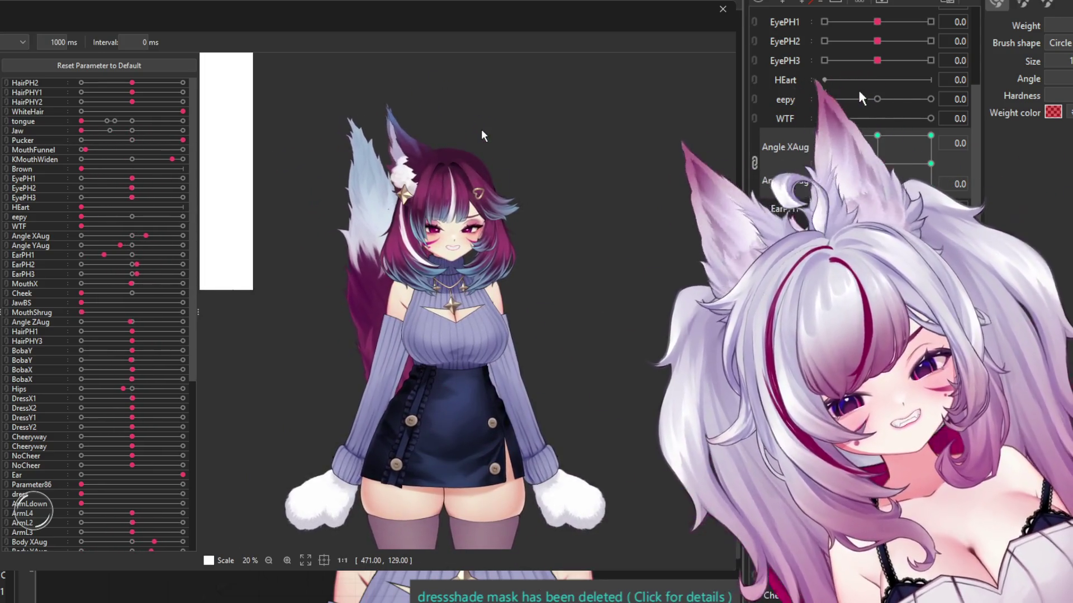
{"action": "left_click", "coordinate": [722, 9]}
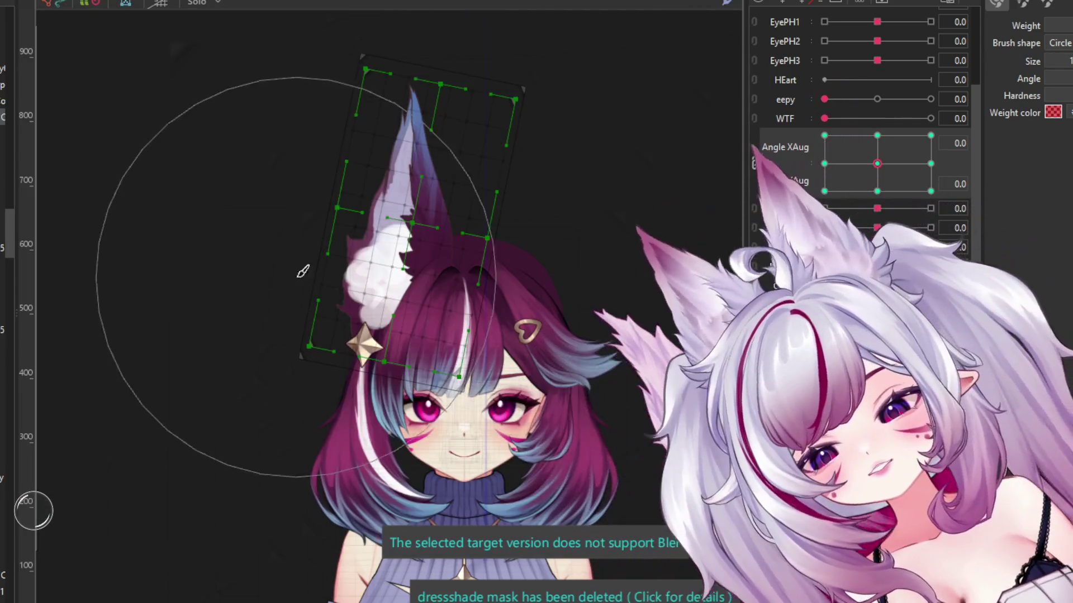
Step: Delete the dressshade mask so the snowflakes show beside the ear, then pick the head's large warp grid
{"action": "scroll", "coordinate": [453, 251], "scroll_direction": "down", "scroll_amount": 3}
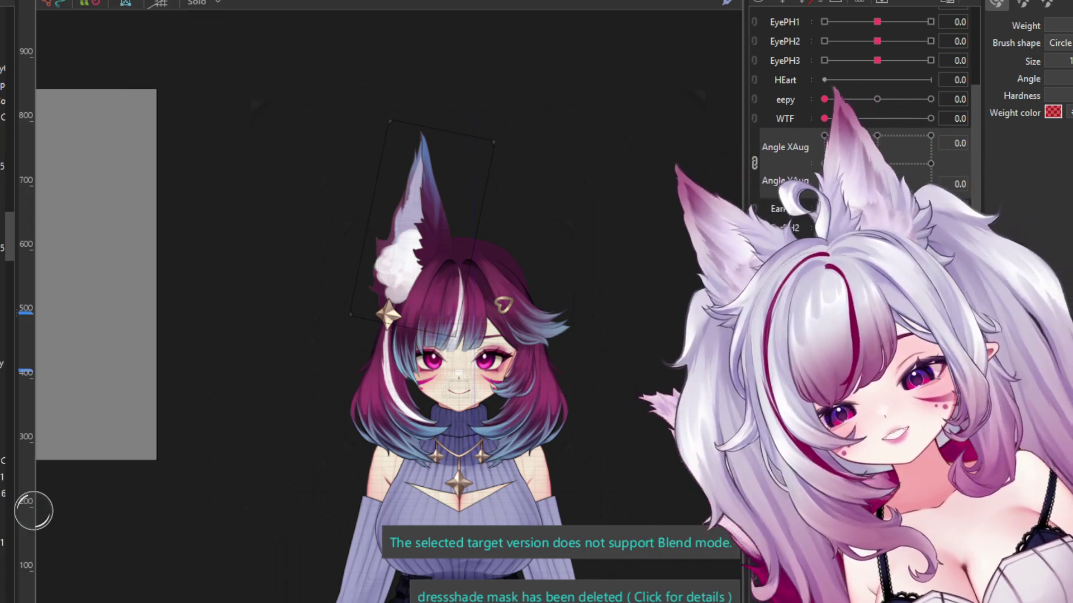
{"action": "key", "text": "Delete"}
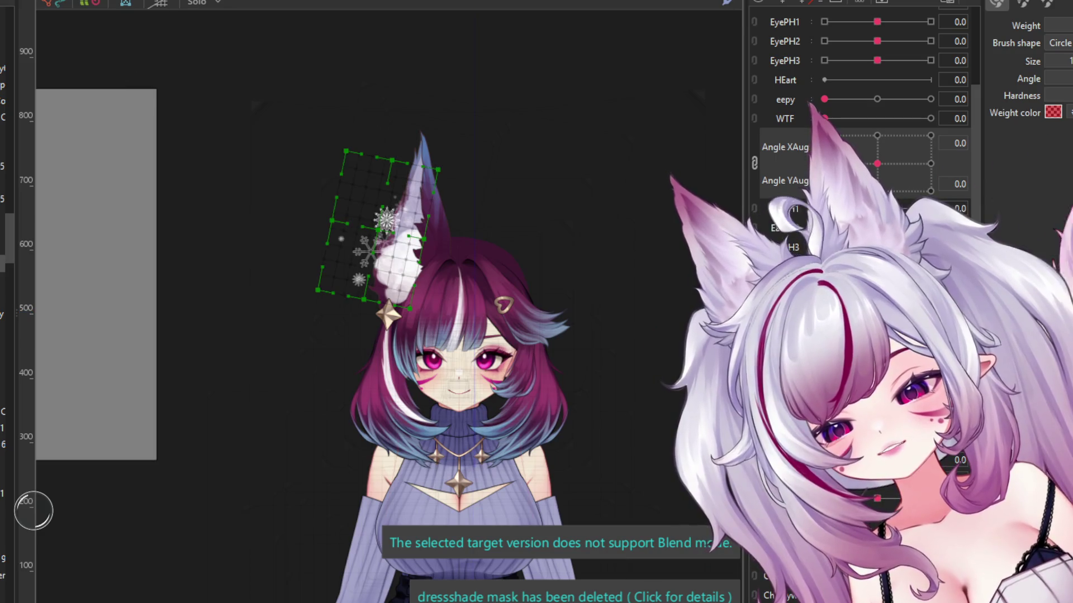
{"action": "left_click", "coordinate": [472, 239]}
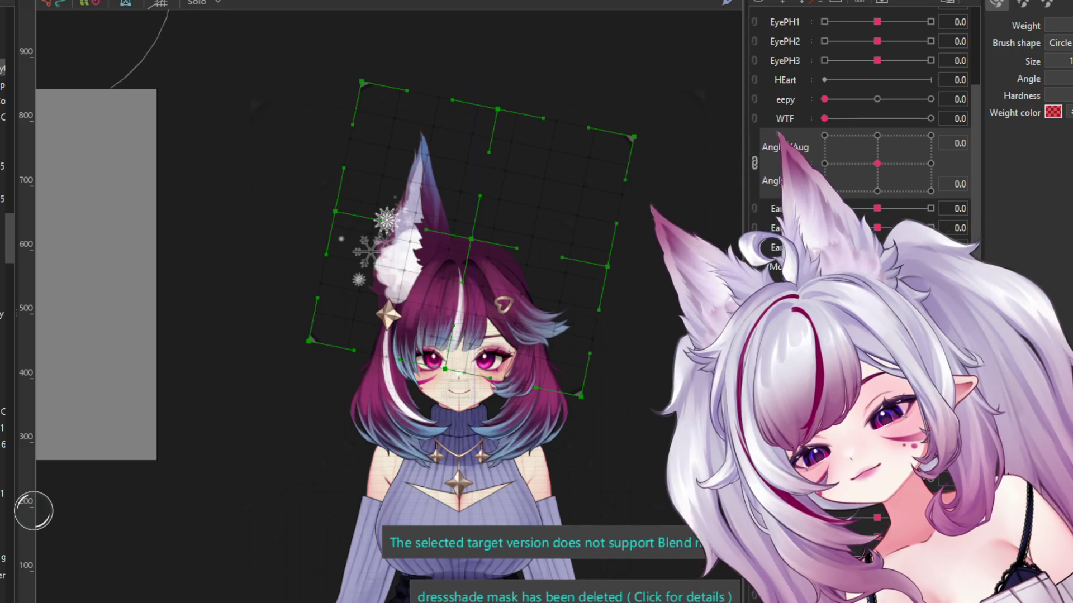
Step: Click through the ear's small warp grid, rotation deformer and white fluff part
{"action": "left_click", "coordinate": [391, 224]}
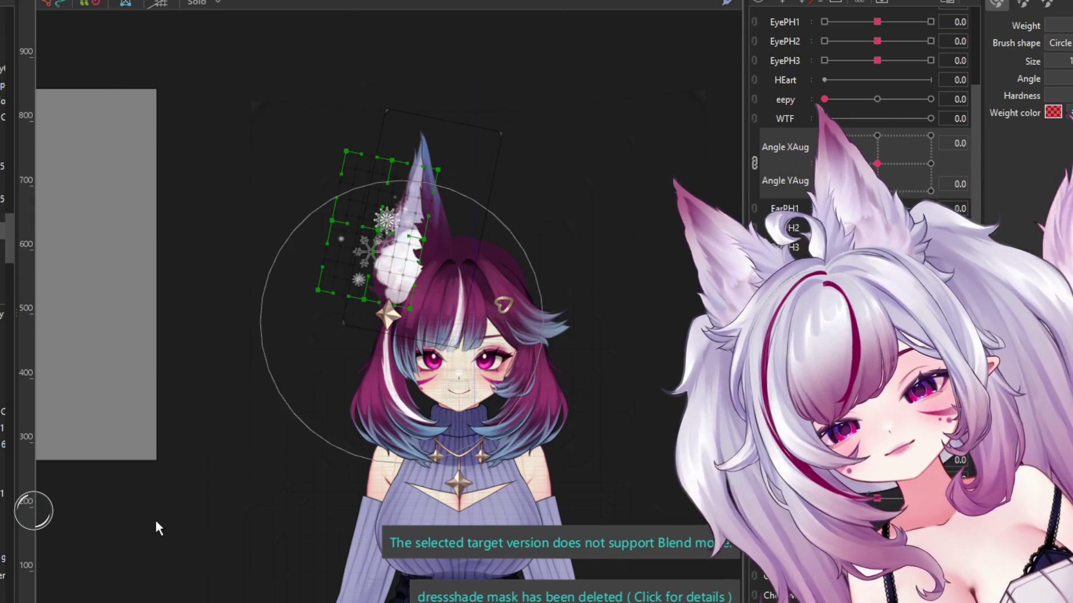
{"action": "left_click", "coordinate": [348, 295]}
{"action": "scroll", "coordinate": [380, 242], "scroll_direction": "up", "scroll_amount": 3}
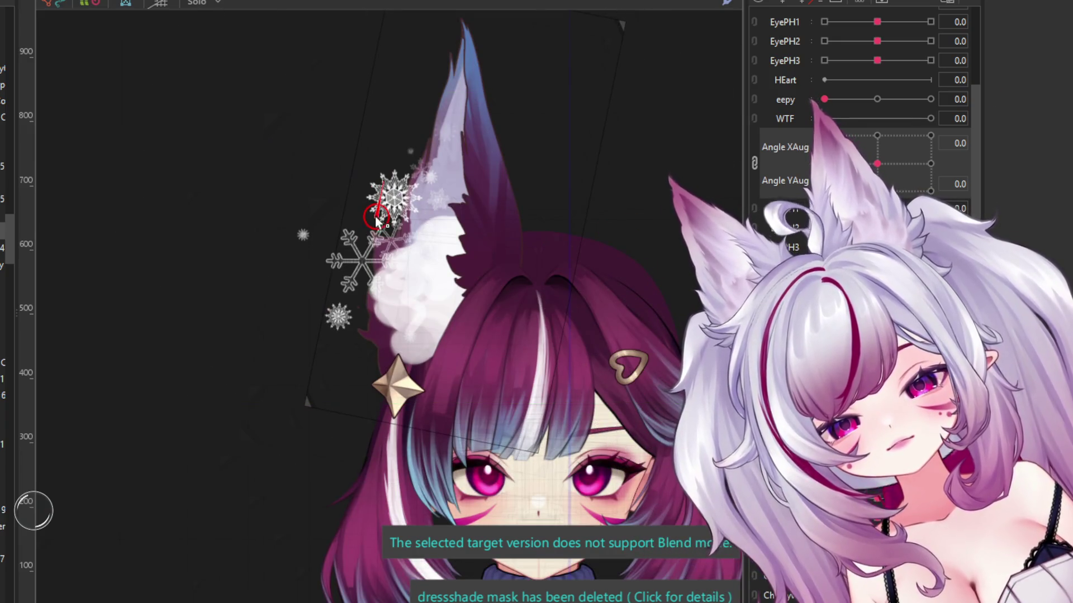
{"action": "left_click", "coordinate": [409, 291]}
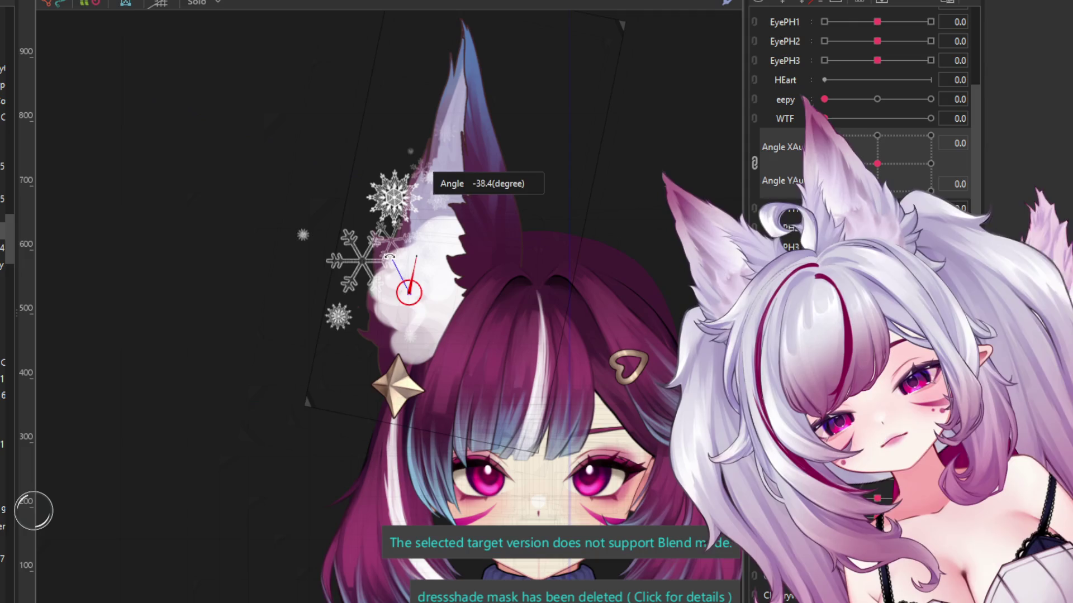
{"action": "scroll", "coordinate": [384, 252], "scroll_direction": "down", "scroll_amount": 3}
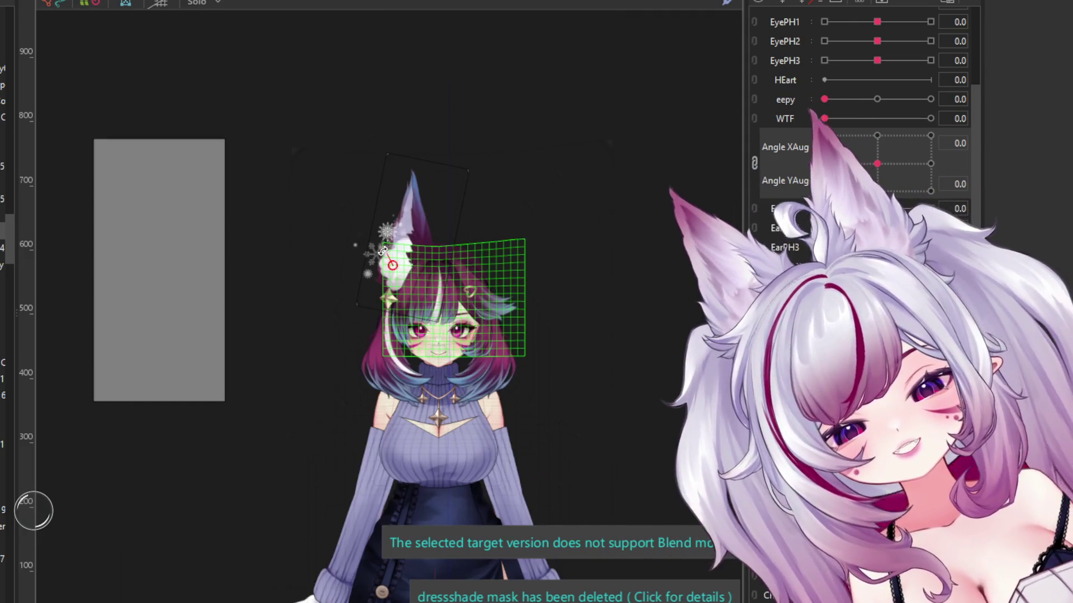
{"action": "left_click", "coordinate": [394, 229]}
{"action": "scroll", "coordinate": [403, 257], "scroll_direction": "up", "scroll_amount": 3}
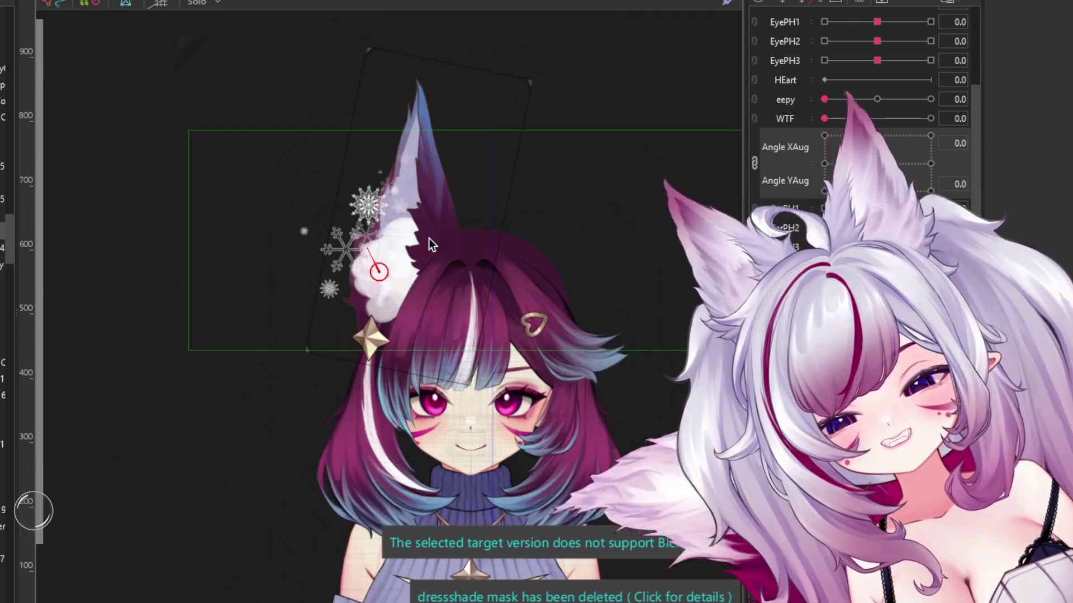
{"action": "scroll", "coordinate": [413, 248], "scroll_direction": "down", "scroll_amount": 2}
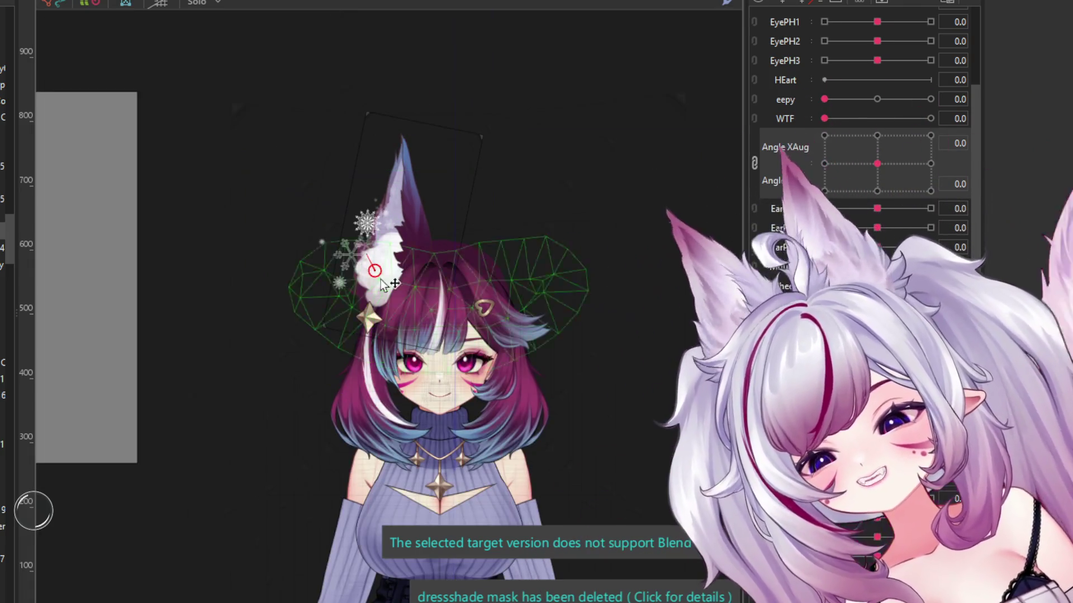
{"action": "scroll", "coordinate": [345, 250], "scroll_direction": "up", "scroll_amount": 2}
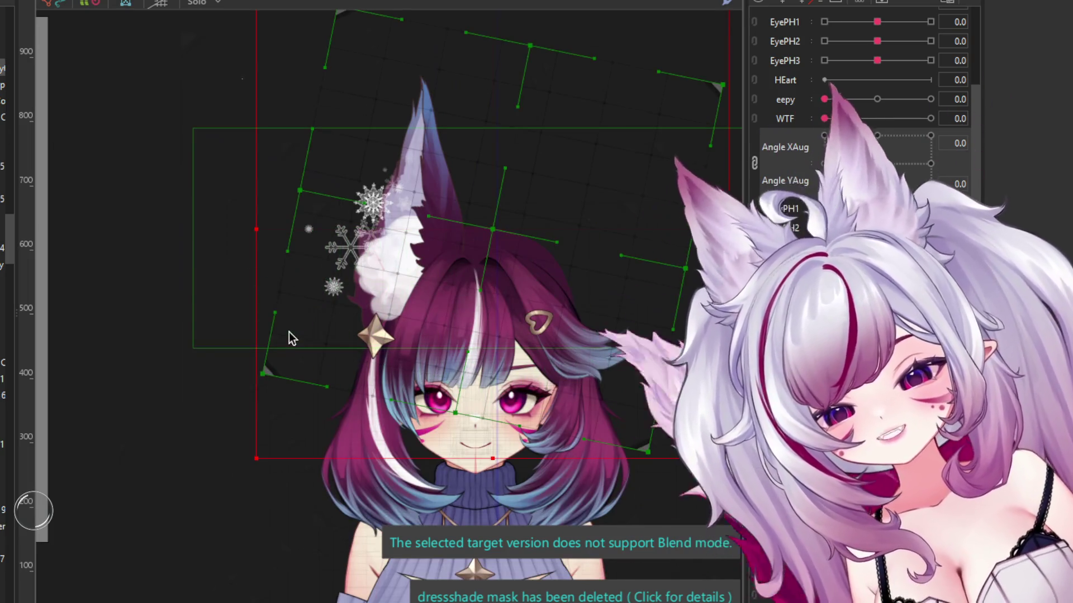
Step: Select the warp deformer enclosing the ear and watch the full model animate in the preview
{"action": "left_click", "coordinate": [297, 333]}
{"action": "scroll", "coordinate": [296, 333], "scroll_direction": "down", "scroll_amount": 2}
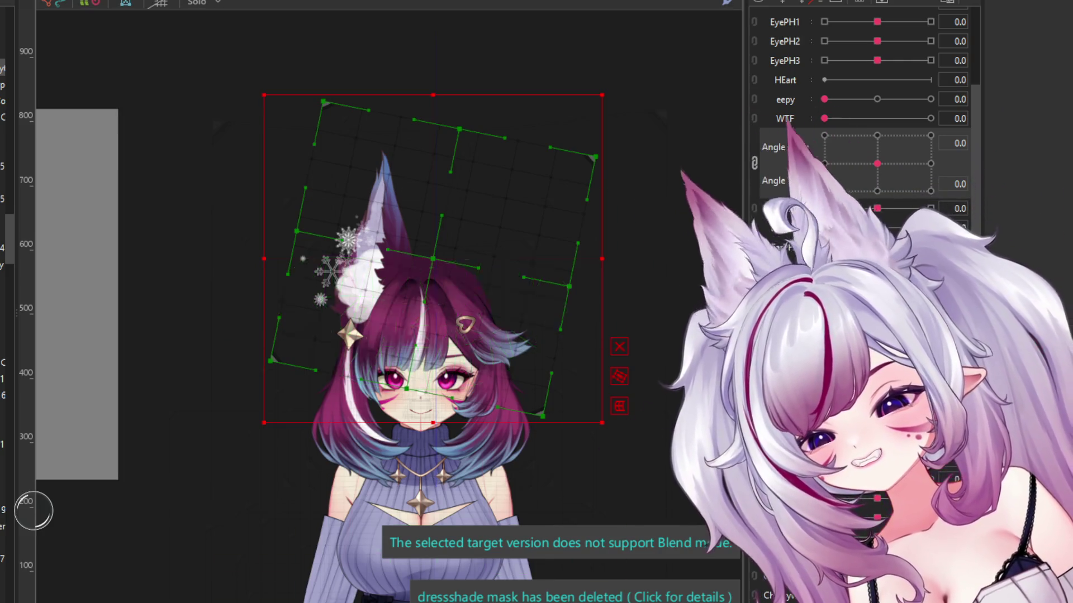
{"action": "scroll", "coordinate": [312, 272], "scroll_direction": "up", "scroll_amount": 3}
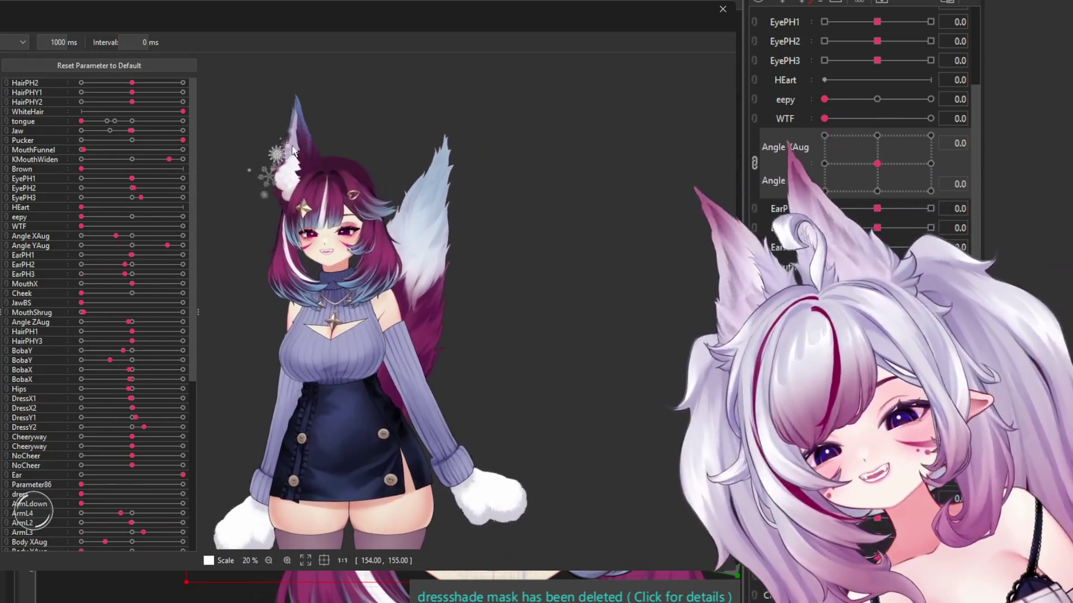
Step: Zoom the preview to check the snowflakes following the ear, then close the Random Pose window
{"action": "scroll", "coordinate": [274, 143], "scroll_direction": "up", "scroll_amount": 2}
{"action": "scroll", "coordinate": [360, 169], "scroll_direction": "up", "scroll_amount": 2}
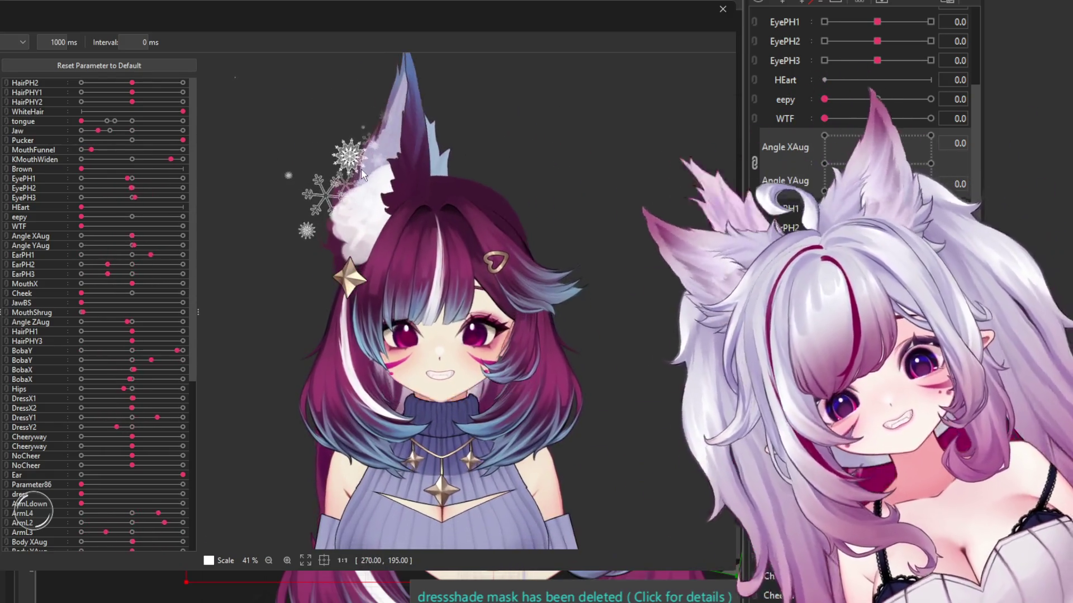
{"action": "scroll", "coordinate": [359, 155], "scroll_direction": "down", "scroll_amount": 4}
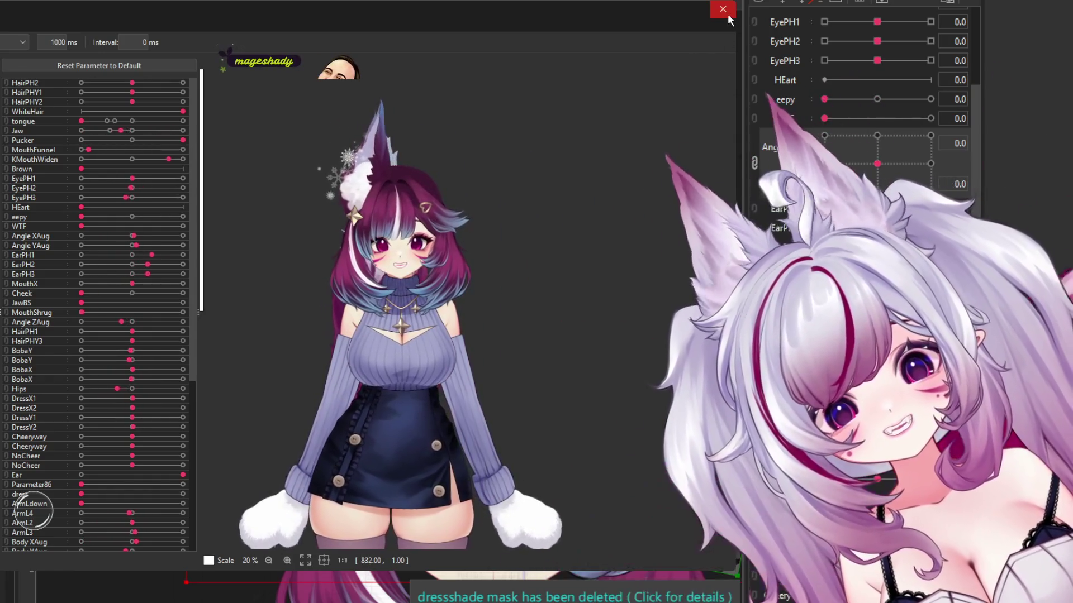
{"action": "left_click", "coordinate": [727, 13]}
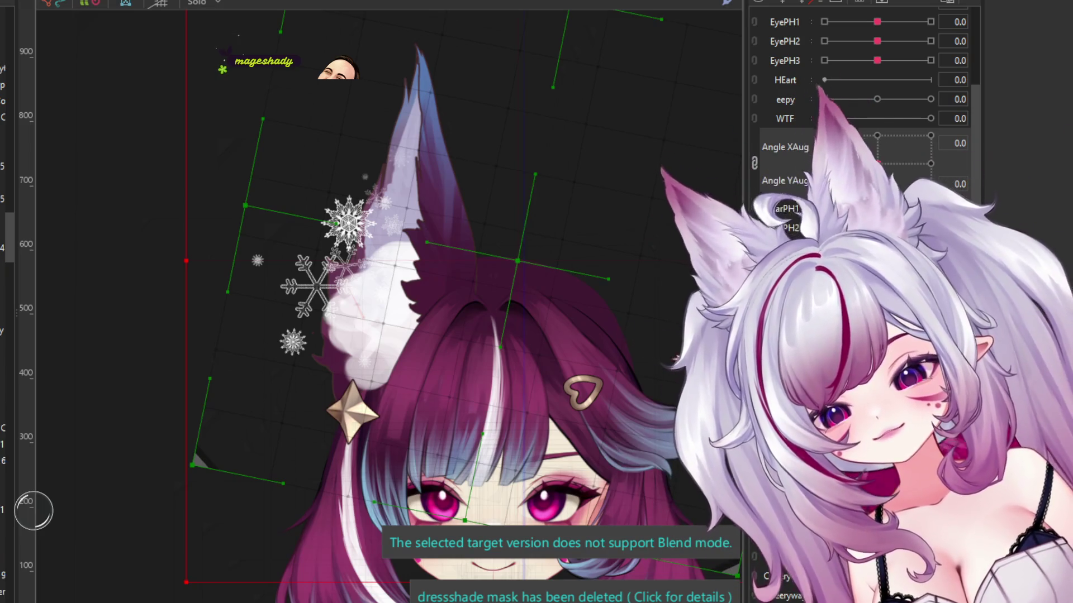
Step: Select the fluffy ear group with its deformers and mirror a copy onto the head's right side
{"action": "left_click", "coordinate": [385, 206]}
{"action": "left_click", "coordinate": [364, 177]}
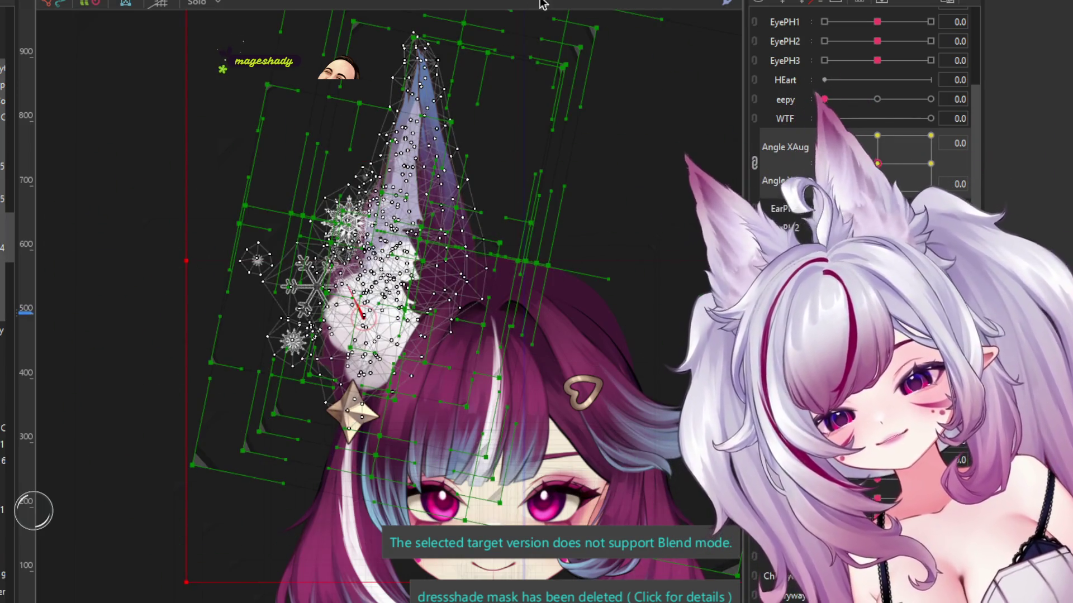
{"action": "scroll", "coordinate": [389, 149], "scroll_direction": "down", "scroll_amount": 3}
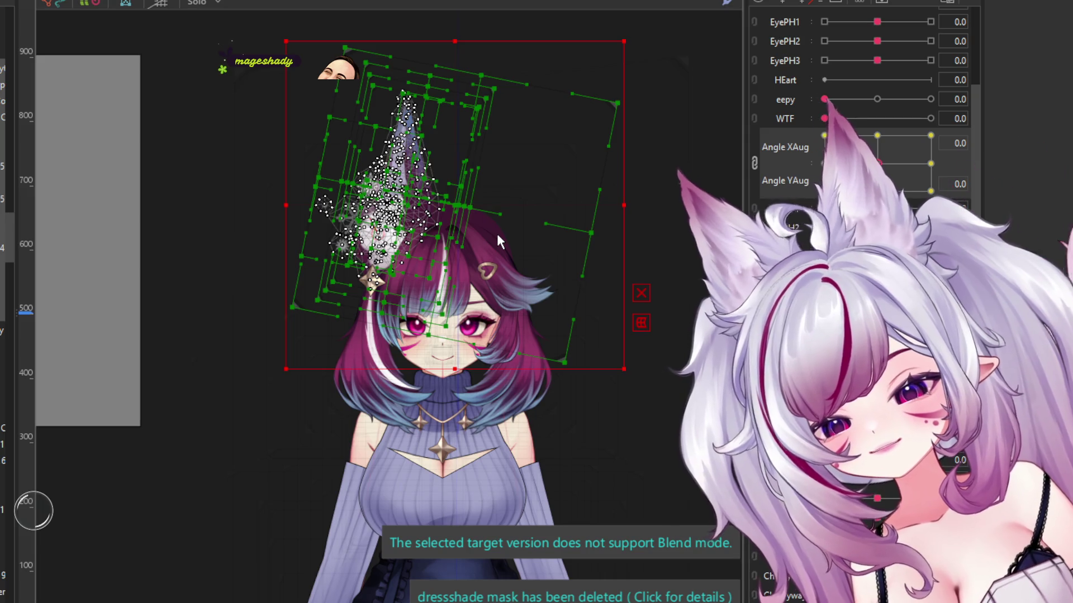
{"action": "key", "text": "ctrl+0"}
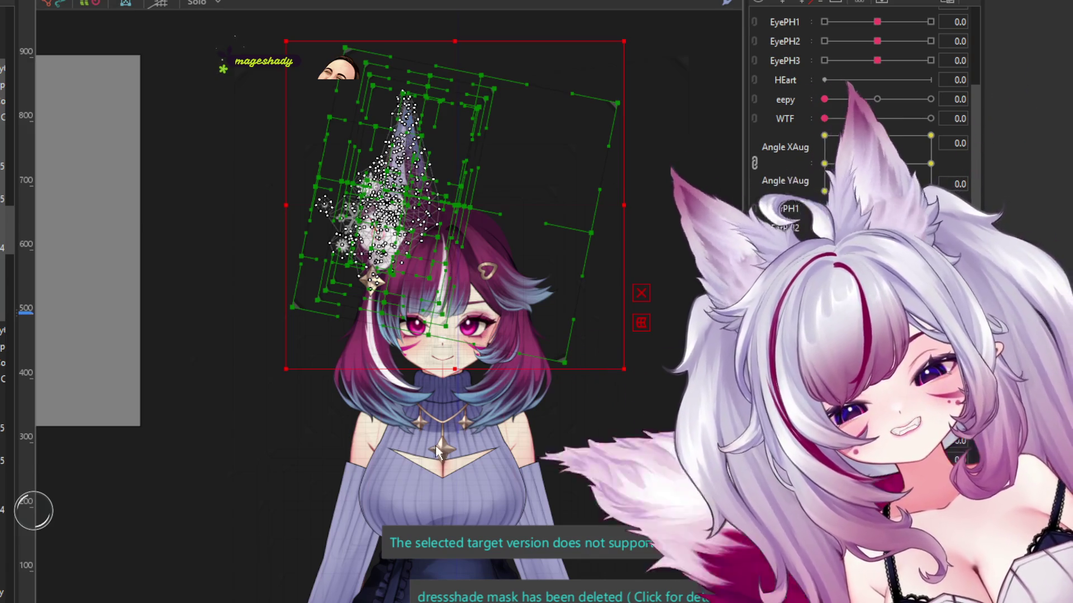
{"action": "key", "text": "ctrl+z"}
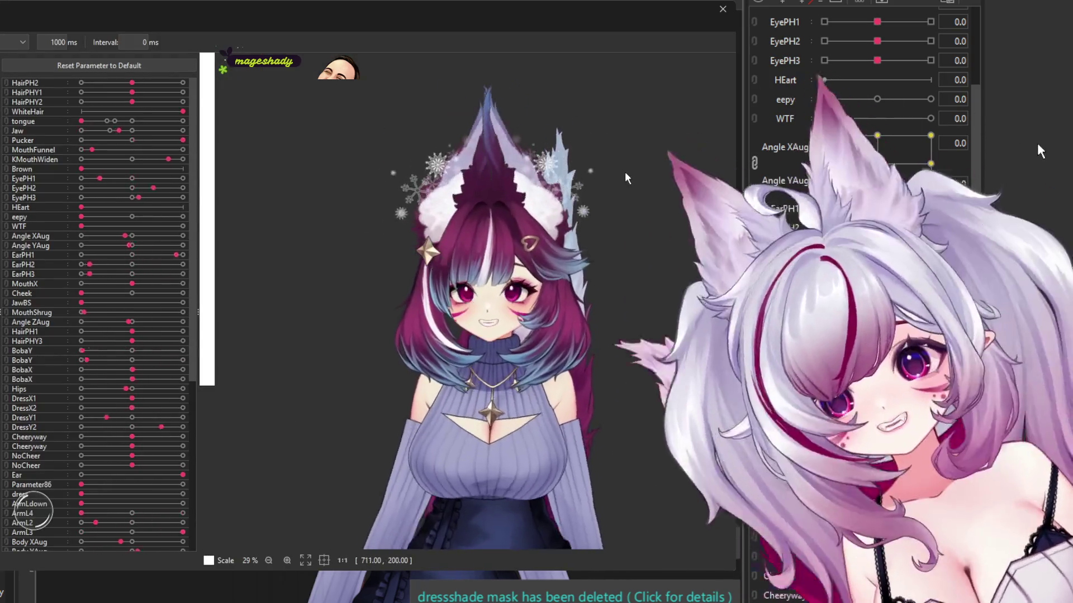
Step: Zoom in and out on the random-pose preview to confirm both ears animate, then close it
{"action": "scroll", "coordinate": [625, 181], "scroll_direction": "down", "scroll_amount": 3}
{"action": "scroll", "coordinate": [561, 170], "scroll_direction": "down", "scroll_amount": 2}
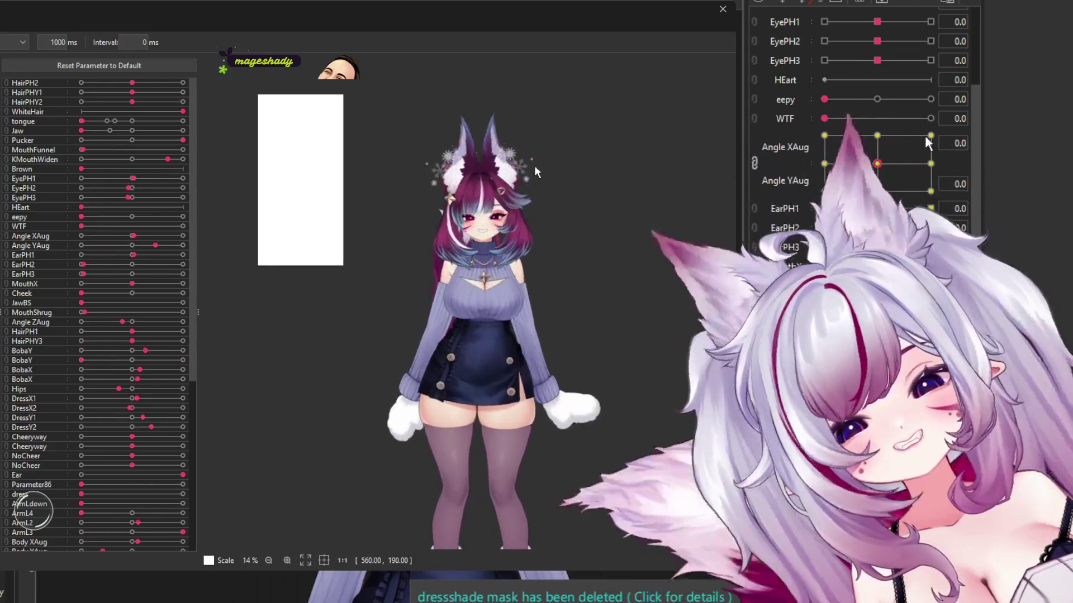
{"action": "scroll", "coordinate": [535, 173], "scroll_direction": "up", "scroll_amount": 5}
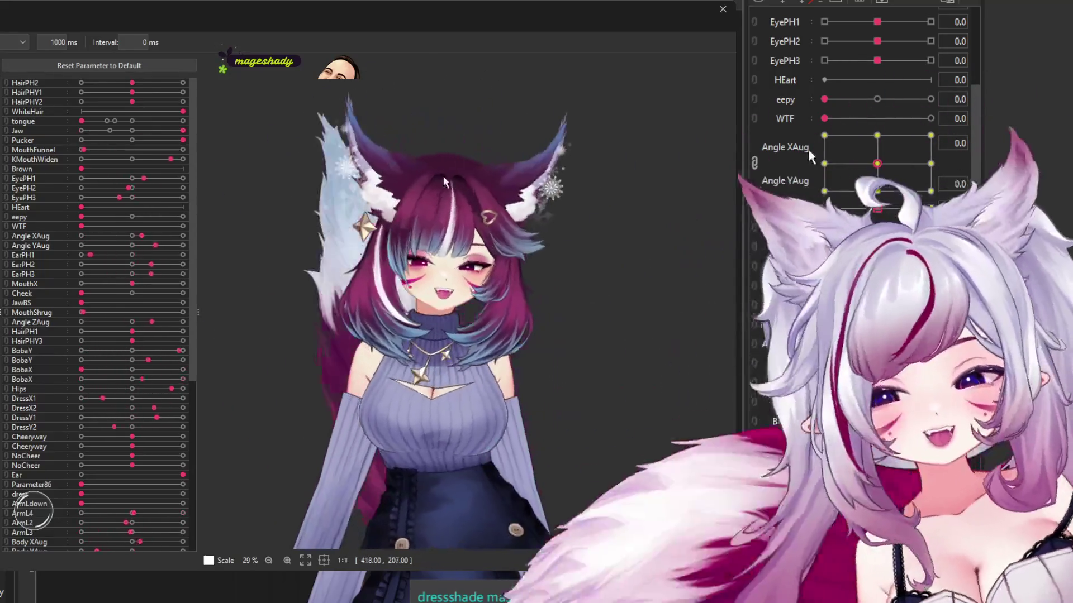
{"action": "scroll", "coordinate": [417, 184], "scroll_direction": "down", "scroll_amount": 5}
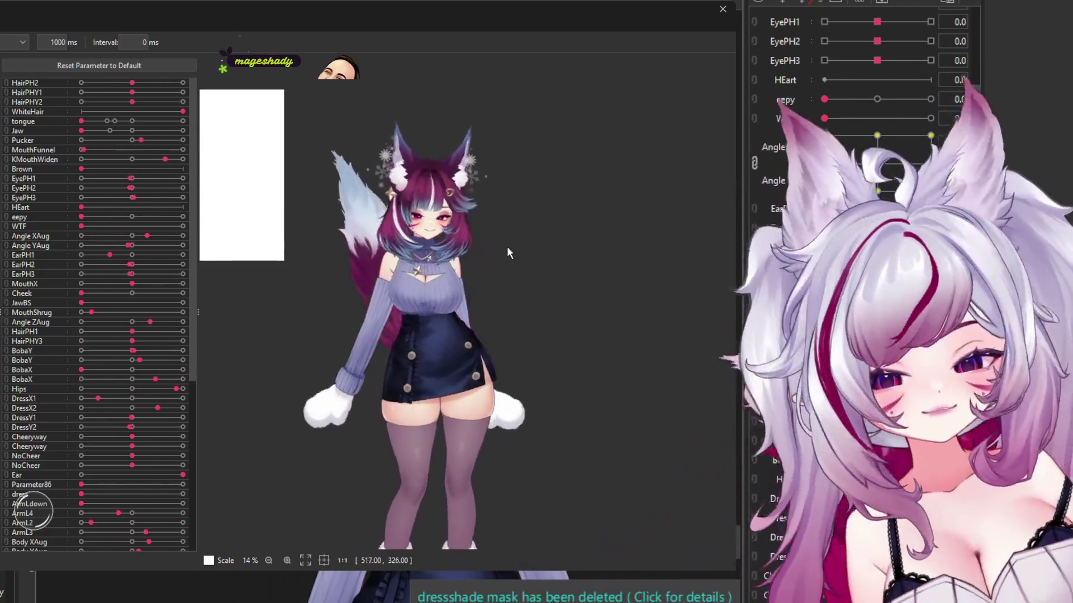
{"action": "scroll", "coordinate": [448, 222], "scroll_direction": "up", "scroll_amount": 3}
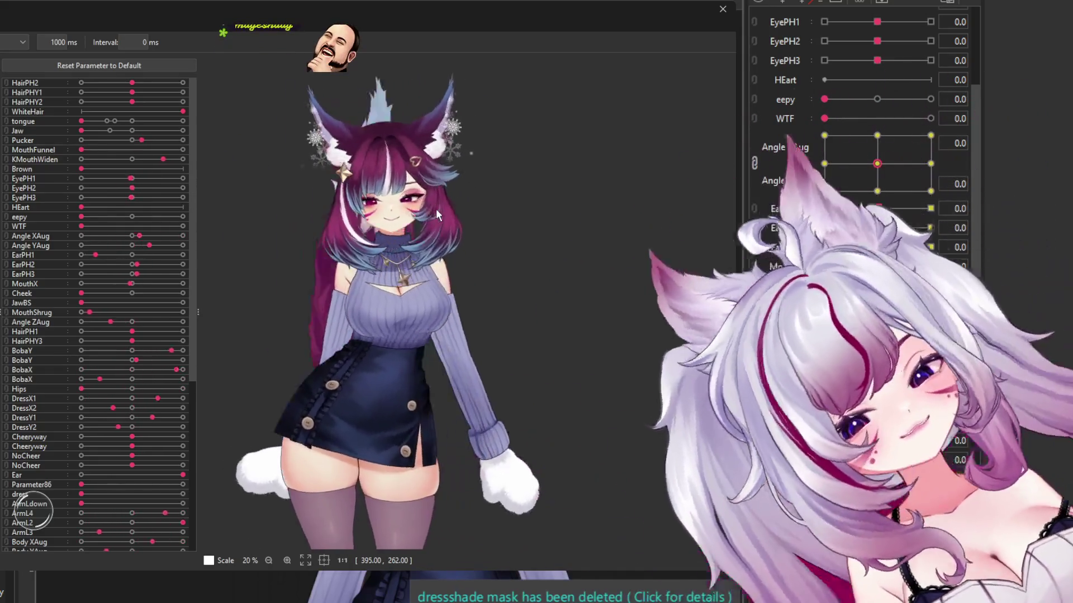
{"action": "scroll", "coordinate": [436, 209], "scroll_direction": "down", "scroll_amount": 3}
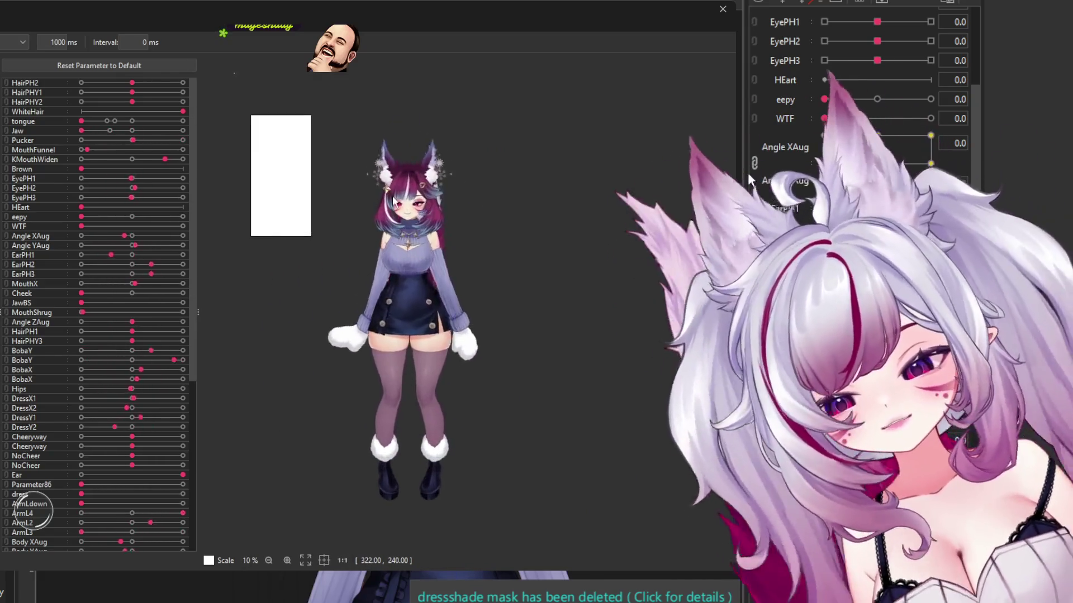
{"action": "scroll", "coordinate": [442, 204], "scroll_direction": "up", "scroll_amount": 2}
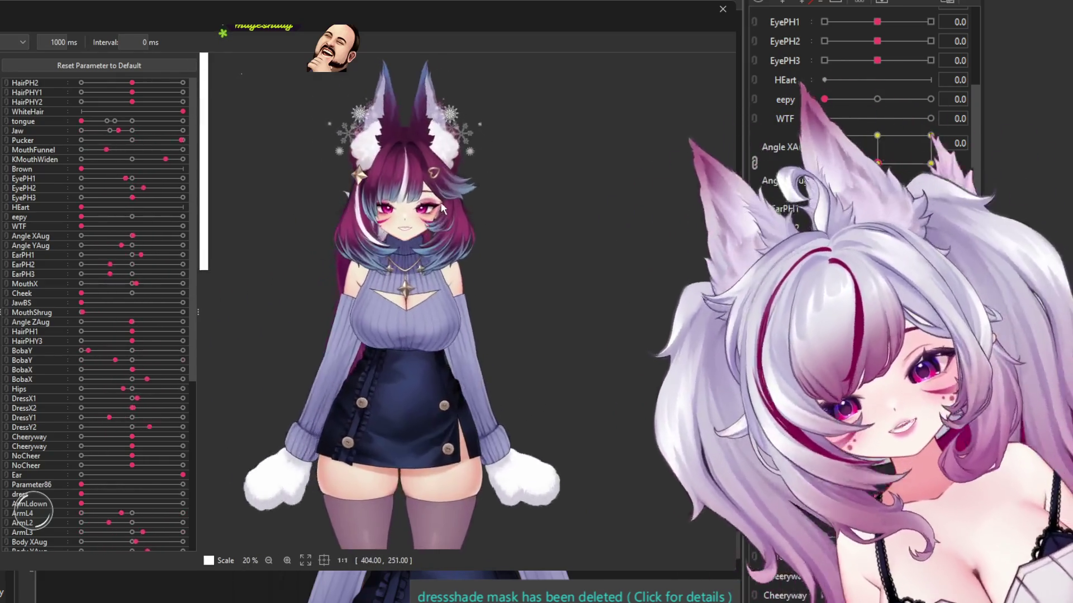
{"action": "scroll", "coordinate": [436, 190], "scroll_direction": "up", "scroll_amount": 2}
{"action": "scroll", "coordinate": [434, 188], "scroll_direction": "up", "scroll_amount": 2}
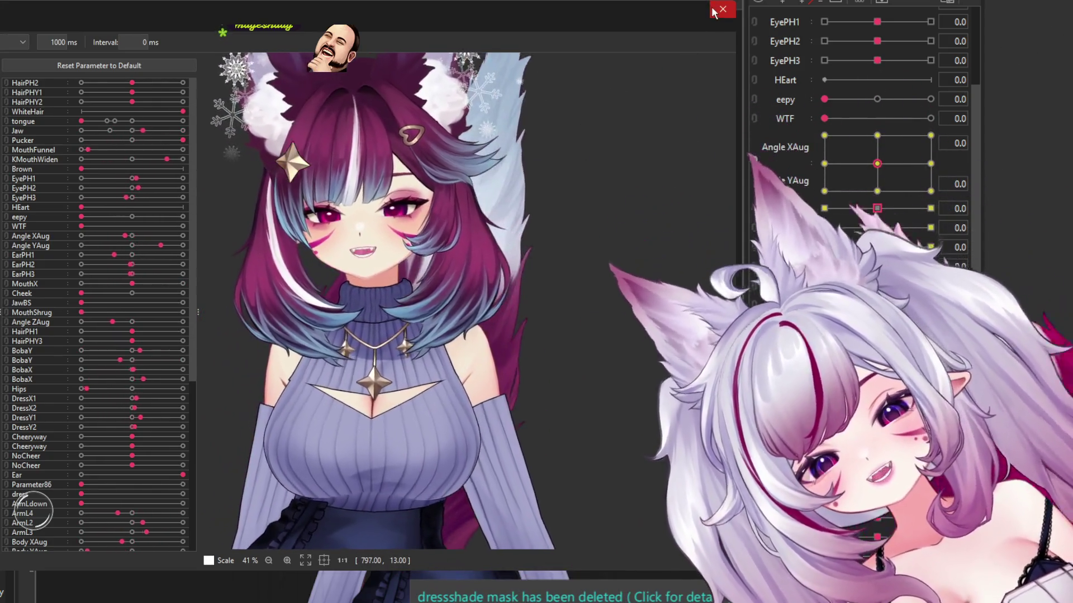
{"action": "left_click", "coordinate": [723, 9]}
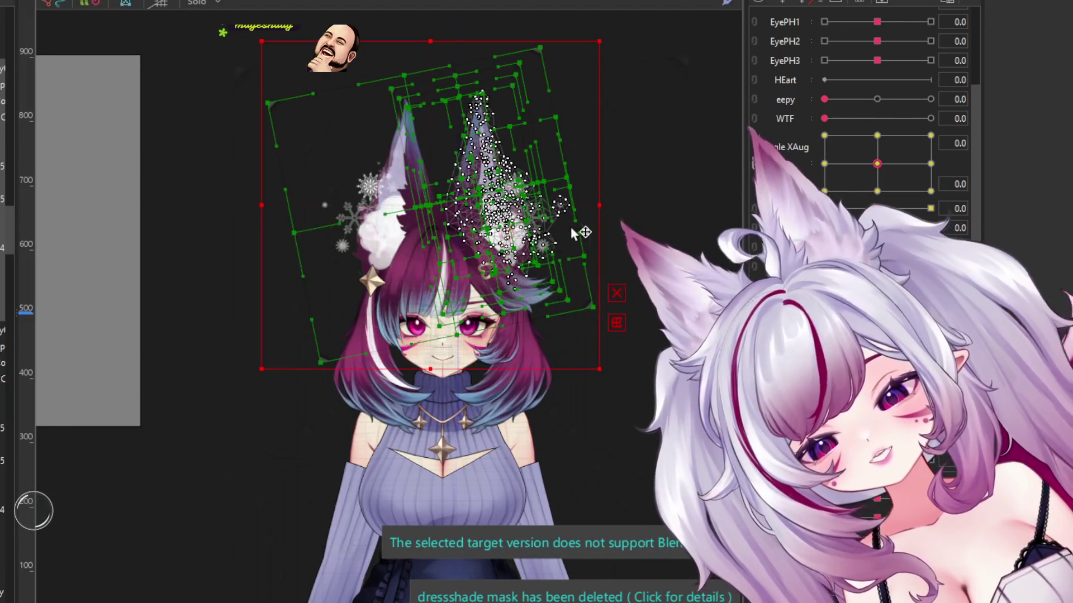
Step: Find the tongue and Jaw rows in the Parameters palette and set Jaw to 1.0
{"action": "scroll", "coordinate": [458, 329], "scroll_direction": "up", "scroll_amount": 3}
{"action": "scroll", "coordinate": [498, 243], "scroll_direction": "down", "scroll_amount": 2}
{"action": "scroll", "coordinate": [464, 296], "scroll_direction": "up", "scroll_amount": 4}
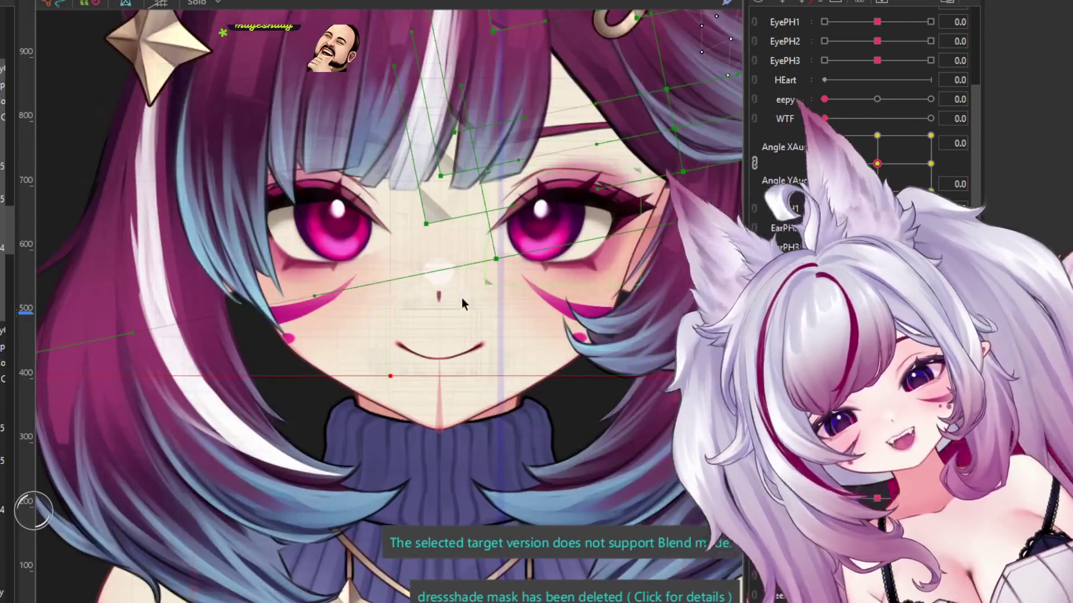
{"action": "scroll", "coordinate": [872, 112], "scroll_direction": "down", "scroll_amount": 3}
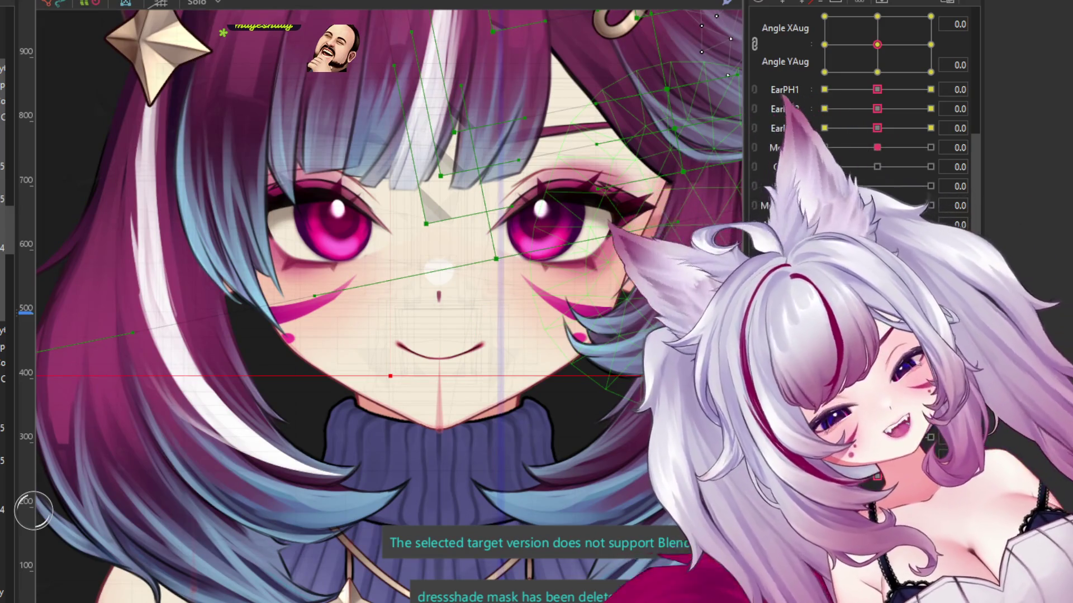
{"action": "scroll", "coordinate": [864, 111], "scroll_direction": "down", "scroll_amount": 3}
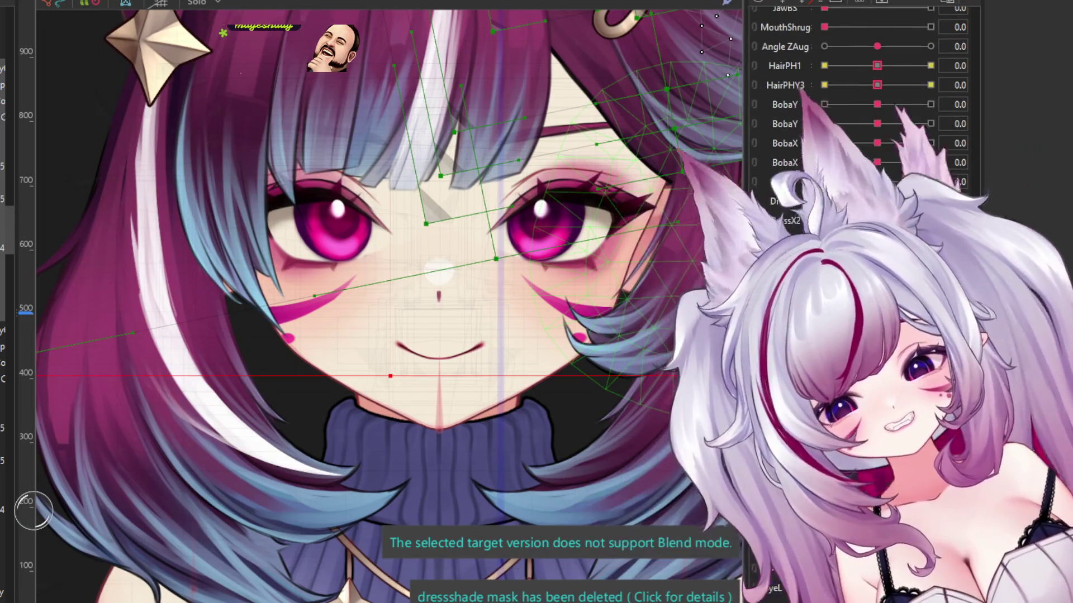
{"action": "scroll", "coordinate": [863, 112], "scroll_direction": "down", "scroll_amount": 5}
{"action": "scroll", "coordinate": [863, 112], "scroll_direction": "down", "scroll_amount": 3}
{"action": "scroll", "coordinate": [863, 112], "scroll_direction": "down", "scroll_amount": 3}
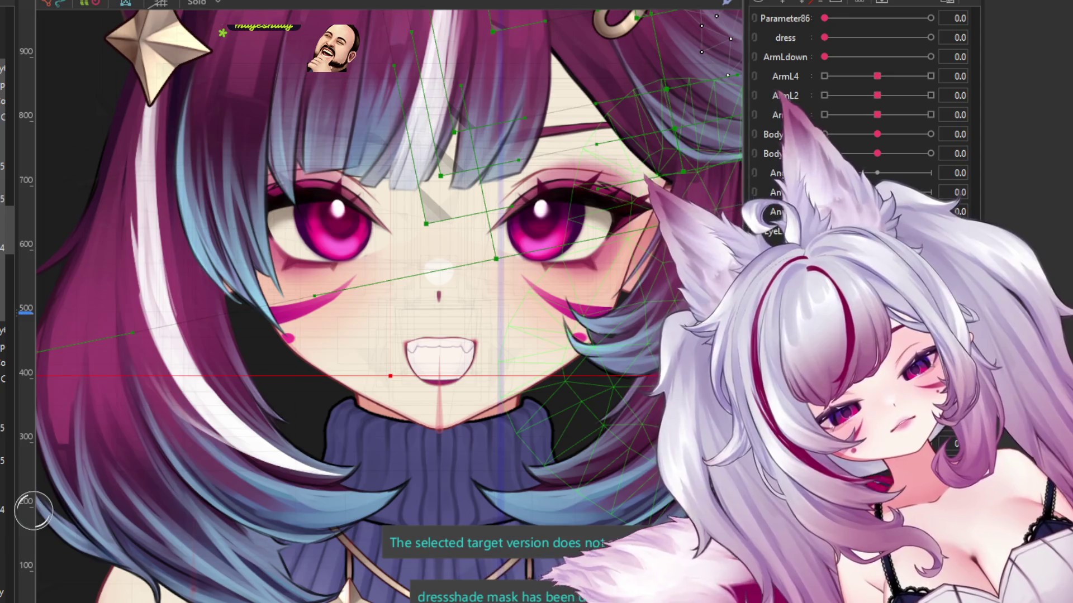
{"action": "scroll", "coordinate": [864, 112], "scroll_direction": "down", "scroll_amount": 3}
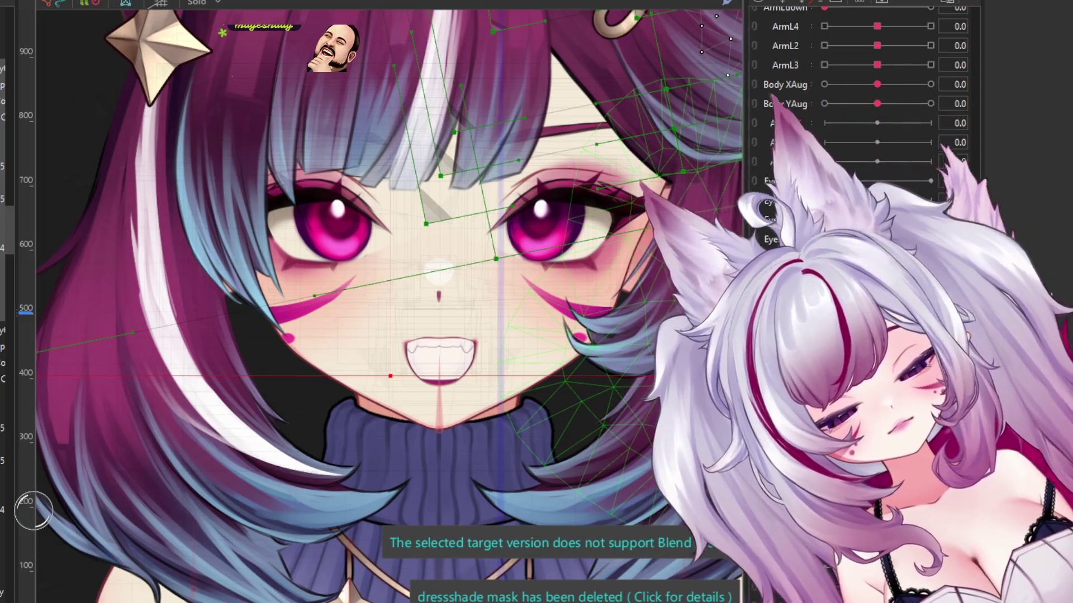
{"action": "scroll", "coordinate": [863, 112], "scroll_direction": "up", "scroll_amount": 4}
{"action": "scroll", "coordinate": [863, 112], "scroll_direction": "up", "scroll_amount": 6}
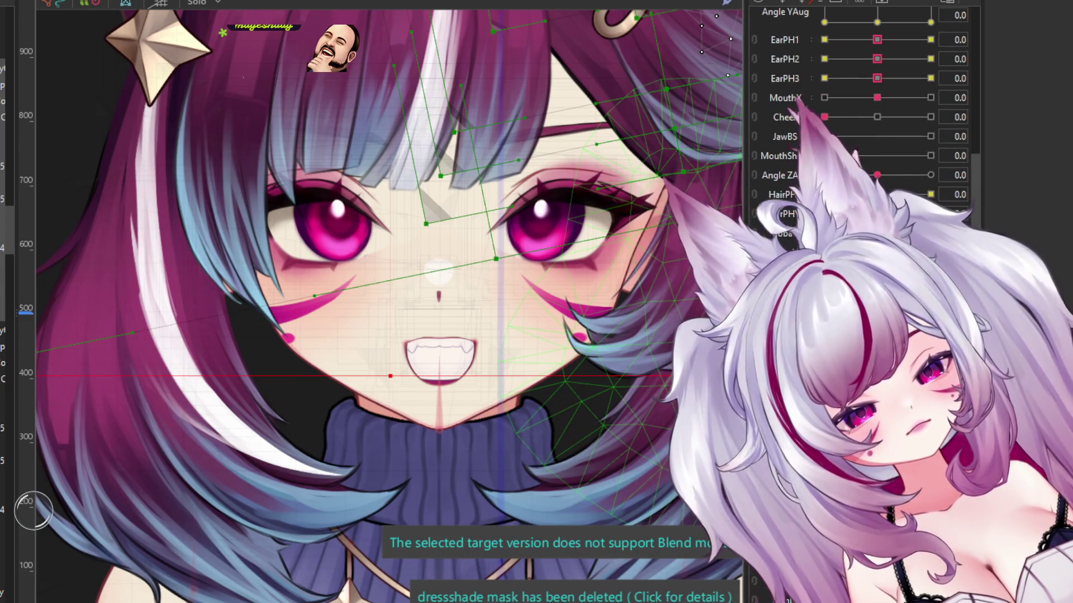
{"action": "scroll", "coordinate": [863, 111], "scroll_direction": "up", "scroll_amount": 7}
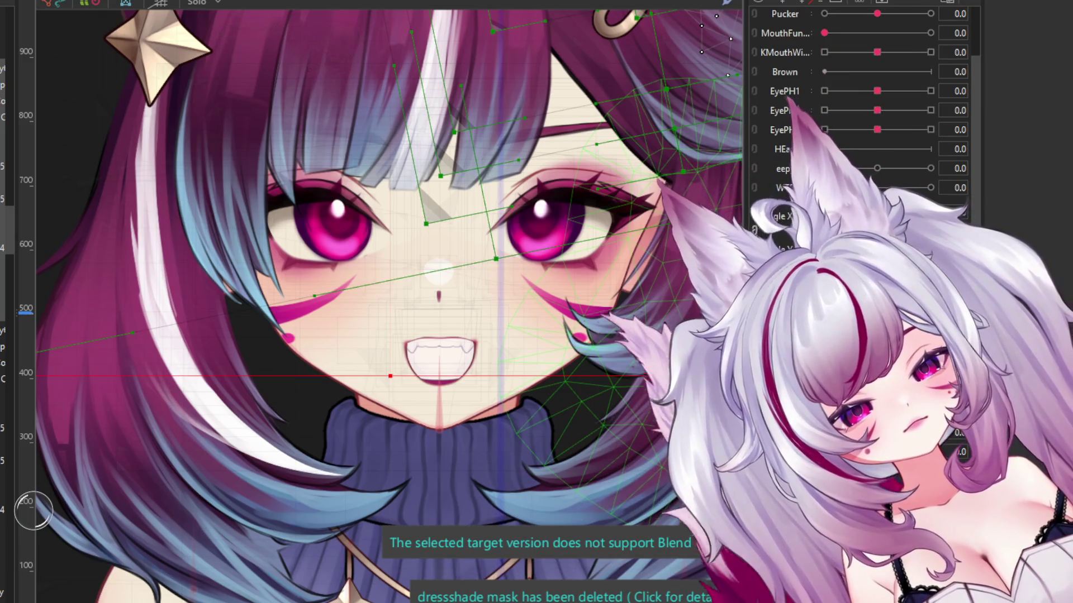
{"action": "scroll", "coordinate": [863, 112], "scroll_direction": "up", "scroll_amount": 6}
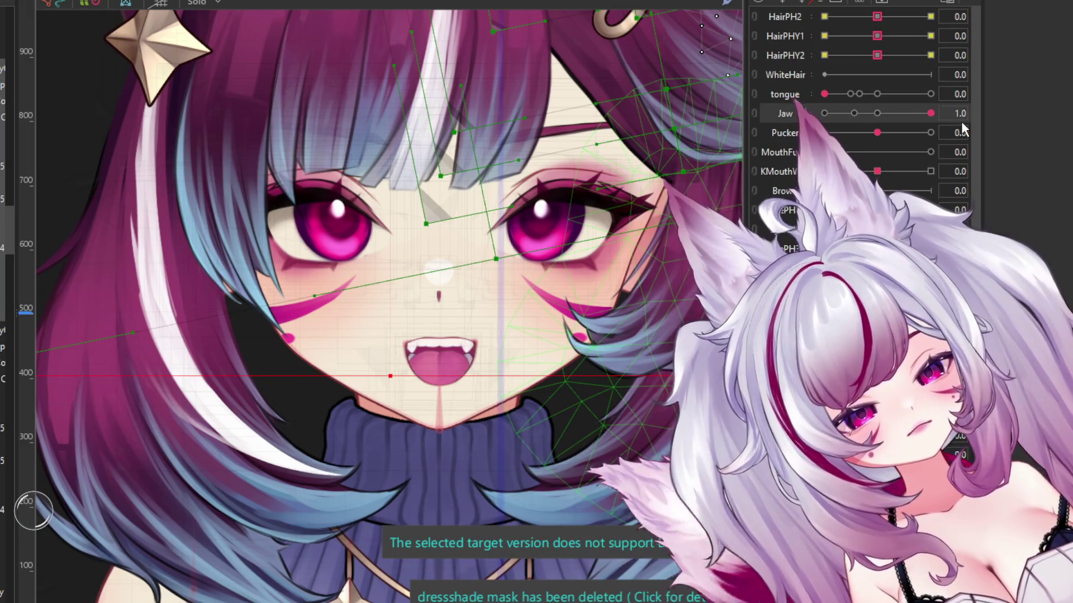
{"action": "scroll", "coordinate": [442, 371], "scroll_direction": "up", "scroll_amount": 4}
Step: Select the tongue mesh, then compare it with the mouth's warp deformer and triangulated mouth mesh
{"action": "left_click", "coordinate": [450, 364]}
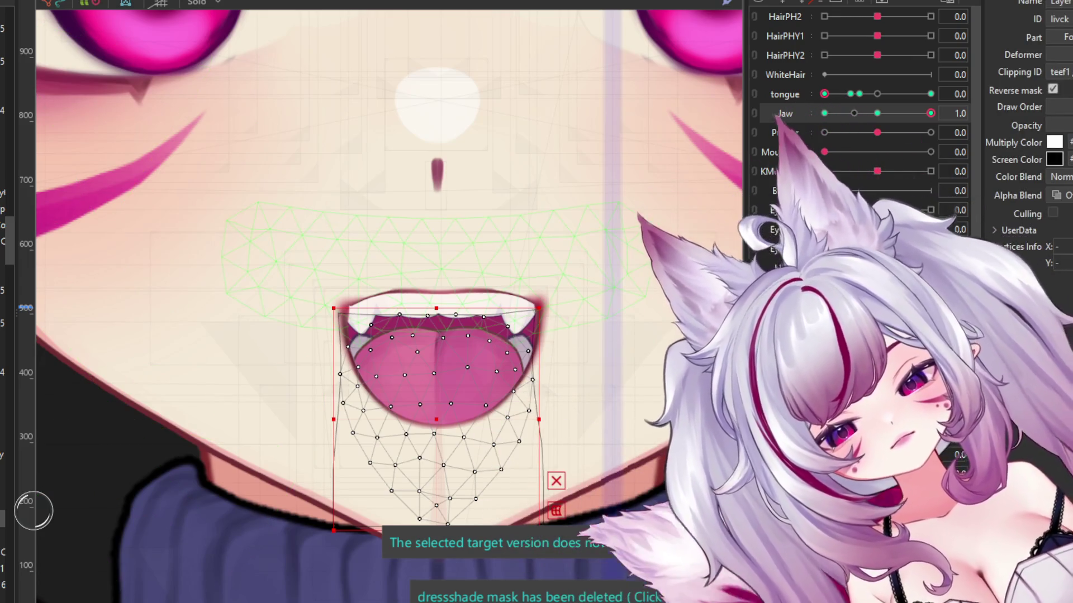
{"action": "left_click", "coordinate": [438, 419]}
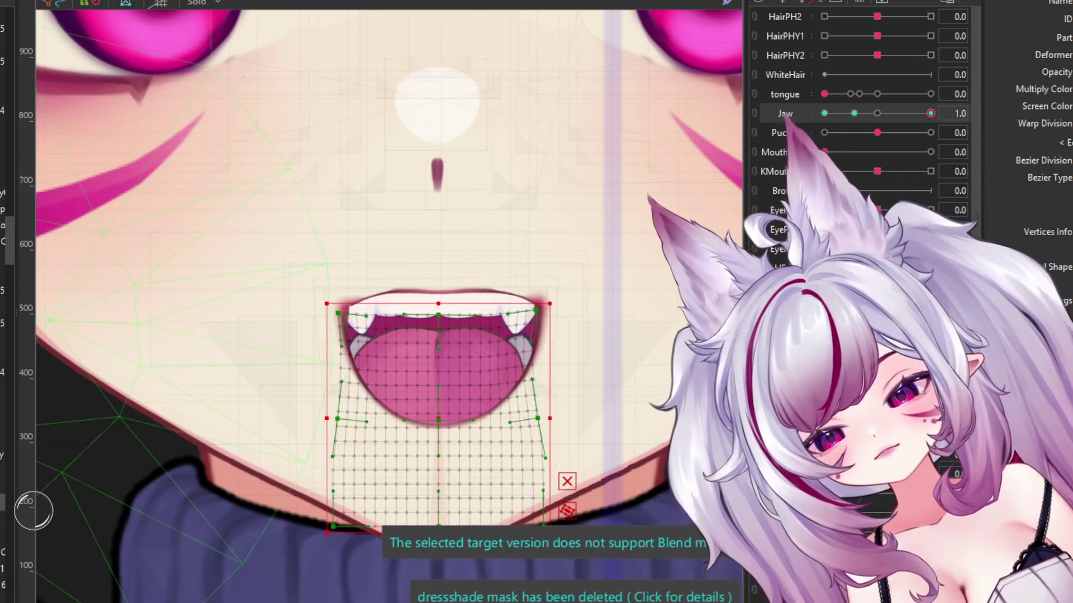
{"action": "left_click", "coordinate": [436, 380]}
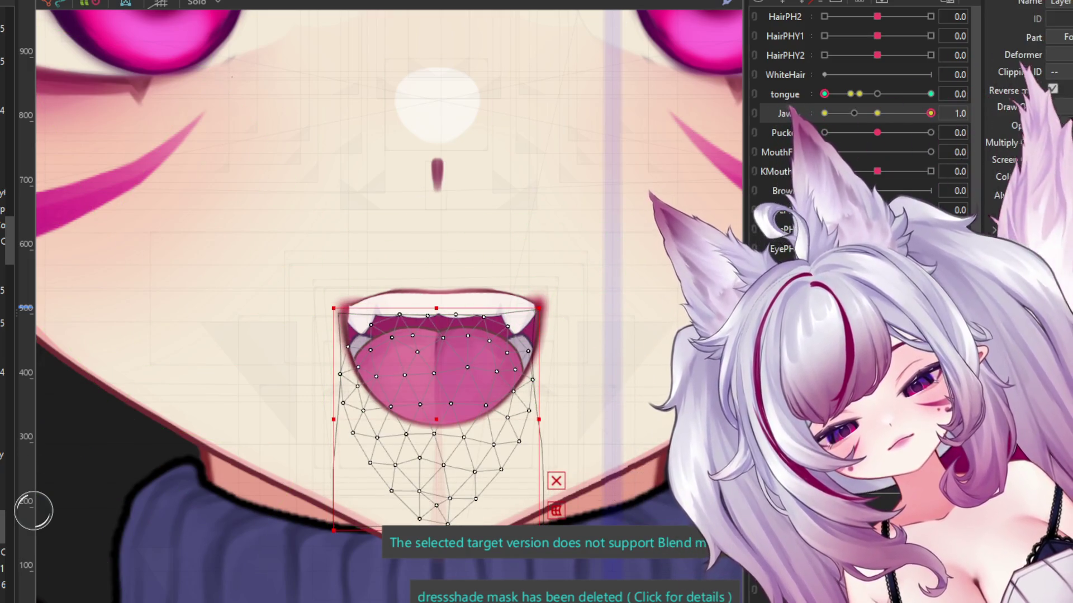
{"action": "left_click", "coordinate": [436, 380]}
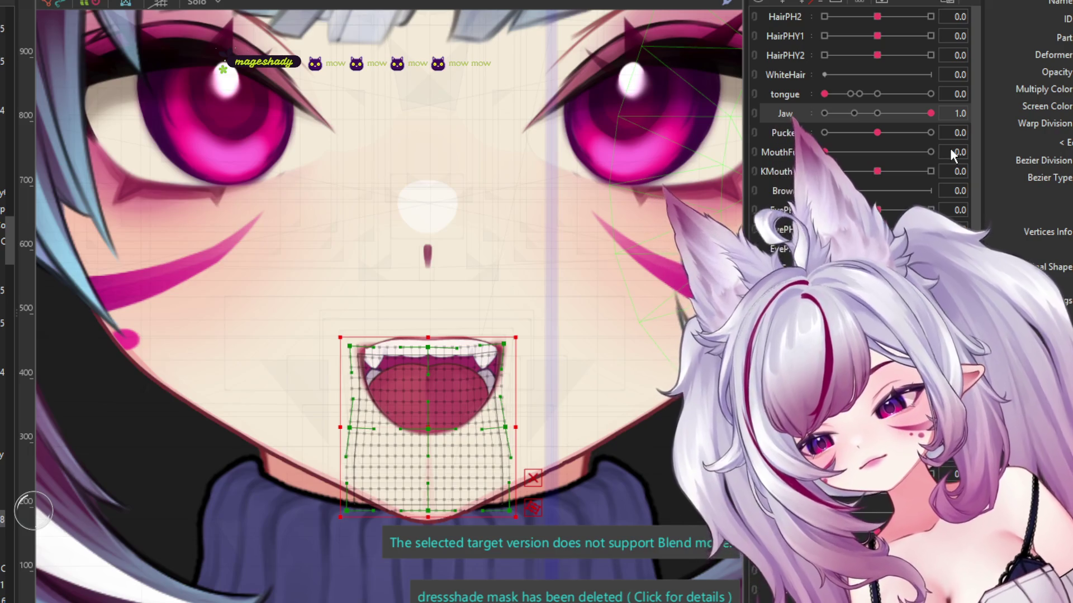
Step: Reselect the tongue art mesh and zoom out to show the whole model
{"action": "scroll", "coordinate": [514, 288], "scroll_direction": "down", "scroll_amount": 5}
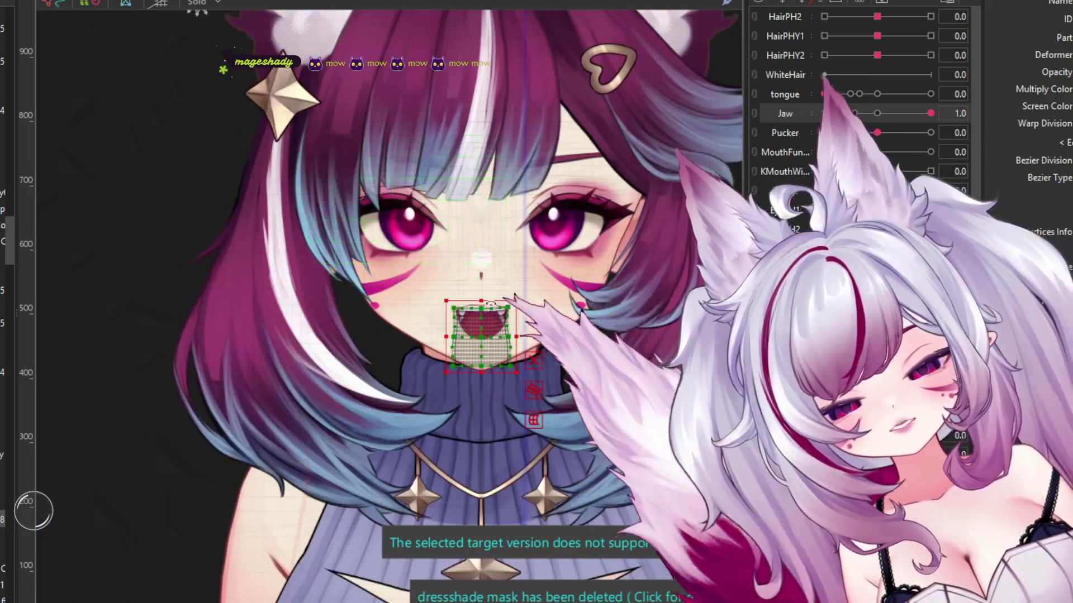
{"action": "scroll", "coordinate": [474, 331], "scroll_direction": "up", "scroll_amount": 5}
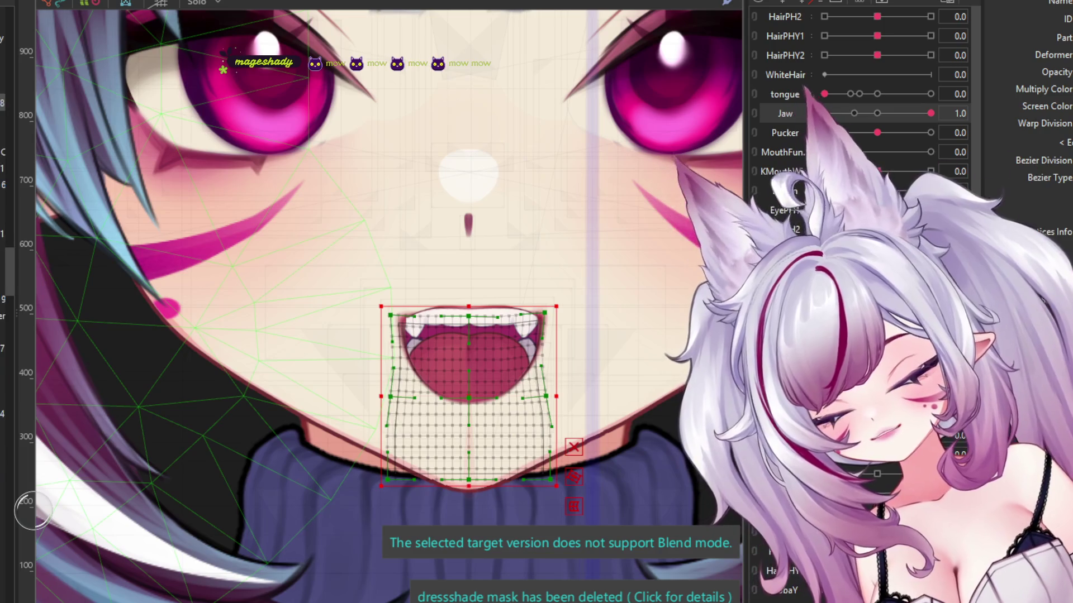
{"action": "left_click", "coordinate": [469, 364]}
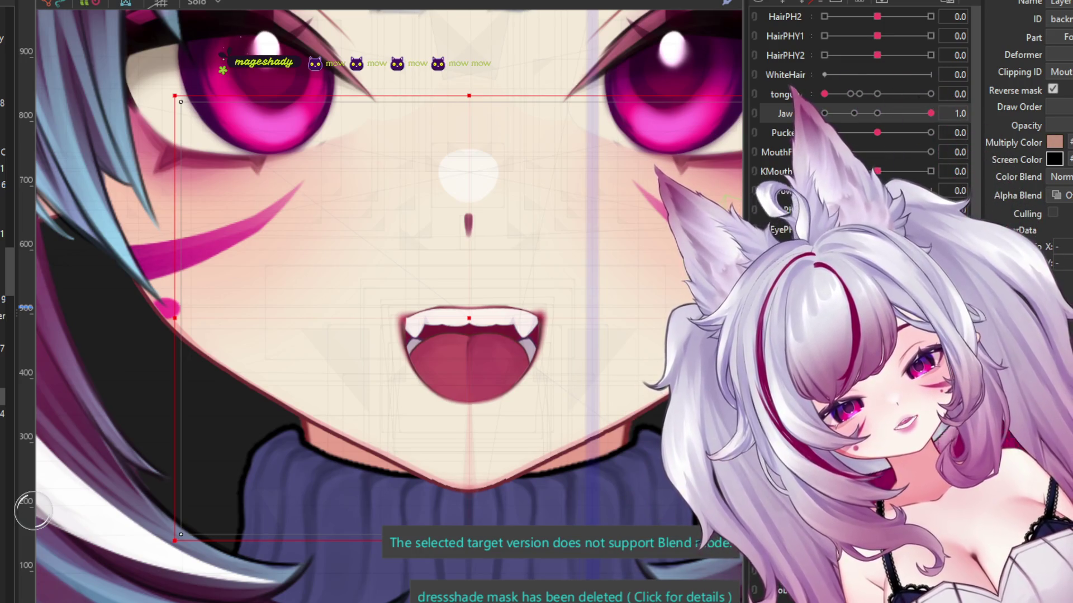
{"action": "scroll", "coordinate": [436, 298], "scroll_direction": "down", "scroll_amount": 5}
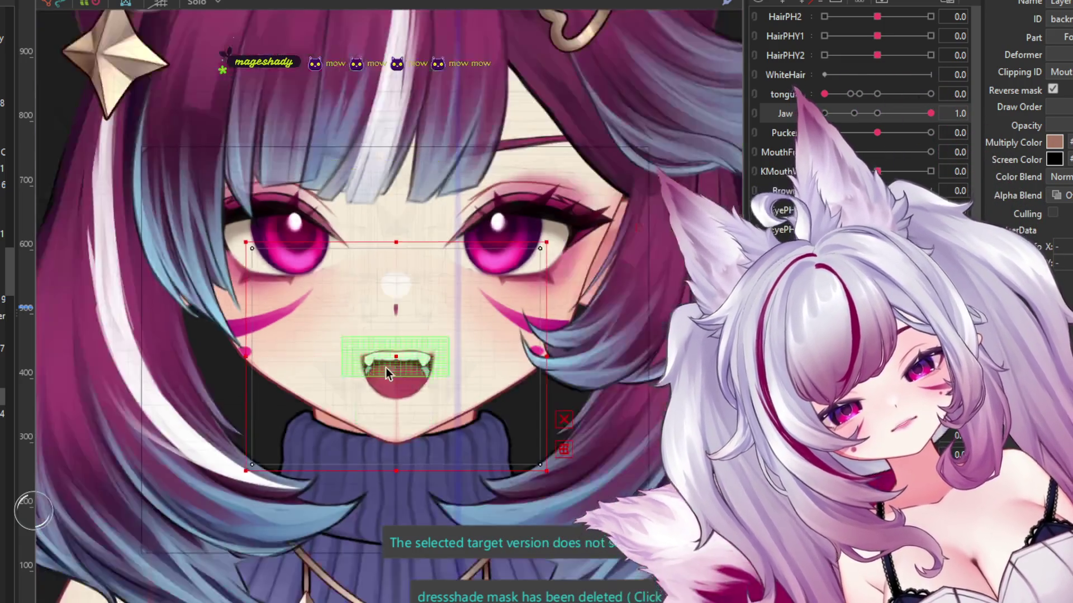
{"action": "scroll", "coordinate": [436, 297], "scroll_direction": "down", "scroll_amount": 2}
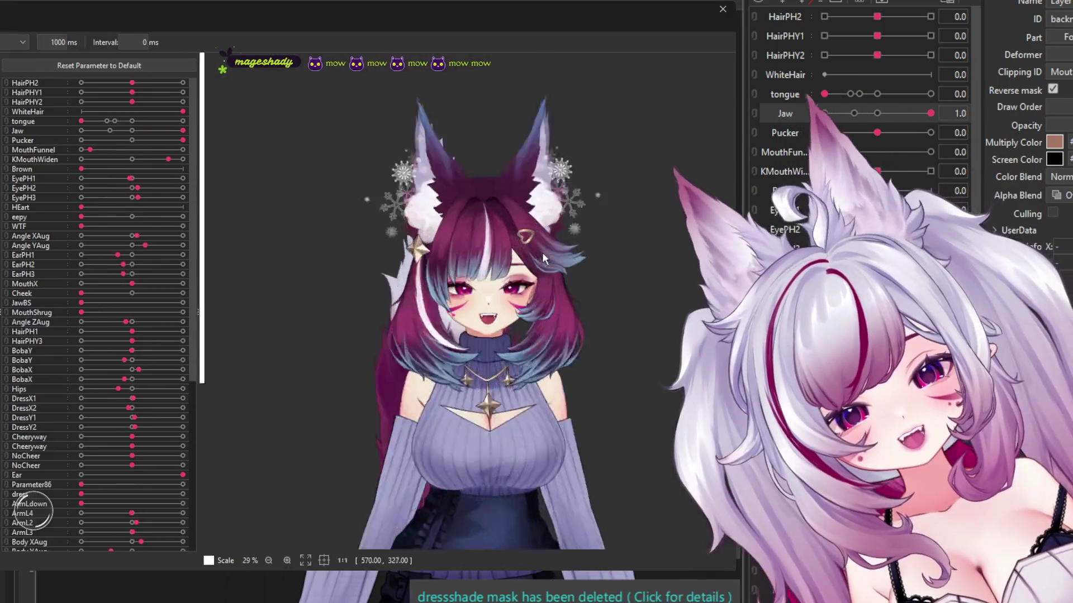
Step: Zoom in and out on the model cycling through random poses, then close the preview
{"action": "scroll", "coordinate": [503, 274], "scroll_direction": "up", "scroll_amount": 3}
{"action": "scroll", "coordinate": [477, 285], "scroll_direction": "up", "scroll_amount": 3}
{"action": "scroll", "coordinate": [465, 272], "scroll_direction": "down", "scroll_amount": 3}
{"action": "scroll", "coordinate": [457, 196], "scroll_direction": "up", "scroll_amount": 3}
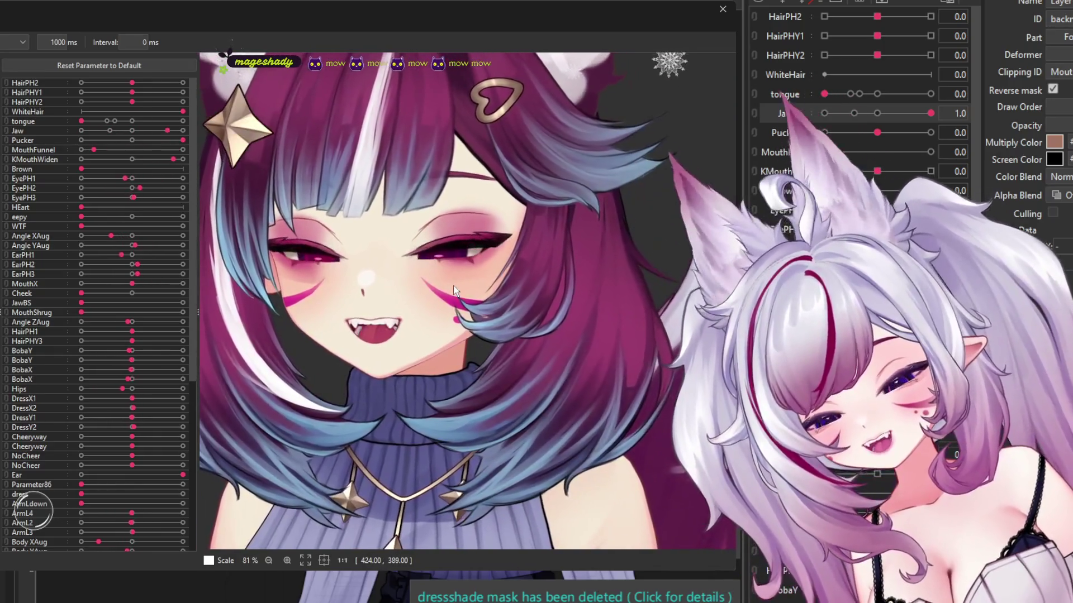
{"action": "scroll", "coordinate": [454, 286], "scroll_direction": "down", "scroll_amount": 2}
{"action": "scroll", "coordinate": [447, 291], "scroll_direction": "down", "scroll_amount": 3}
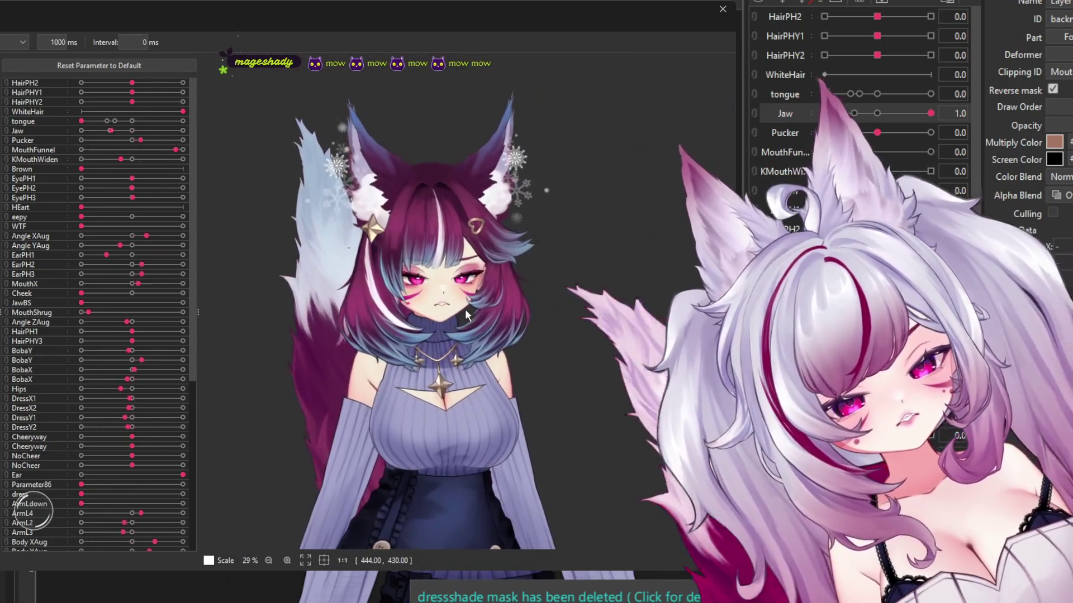
{"action": "scroll", "coordinate": [466, 307], "scroll_direction": "up", "scroll_amount": 5}
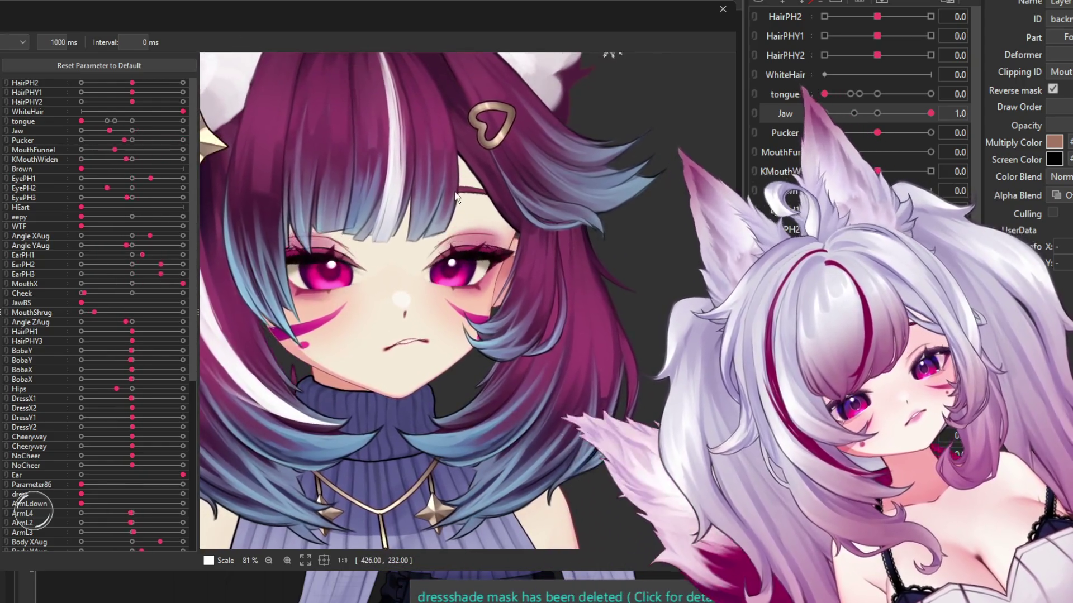
{"action": "scroll", "coordinate": [379, 190], "scroll_direction": "down", "scroll_amount": 3}
{"action": "scroll", "coordinate": [373, 200], "scroll_direction": "down", "scroll_amount": 3}
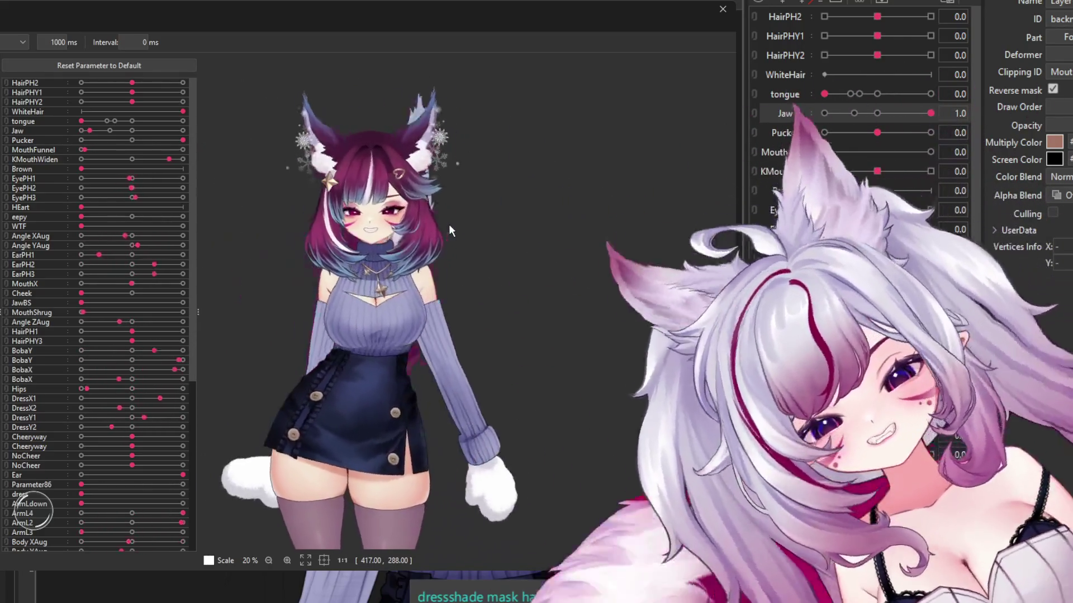
{"action": "scroll", "coordinate": [435, 207], "scroll_direction": "up", "scroll_amount": 2}
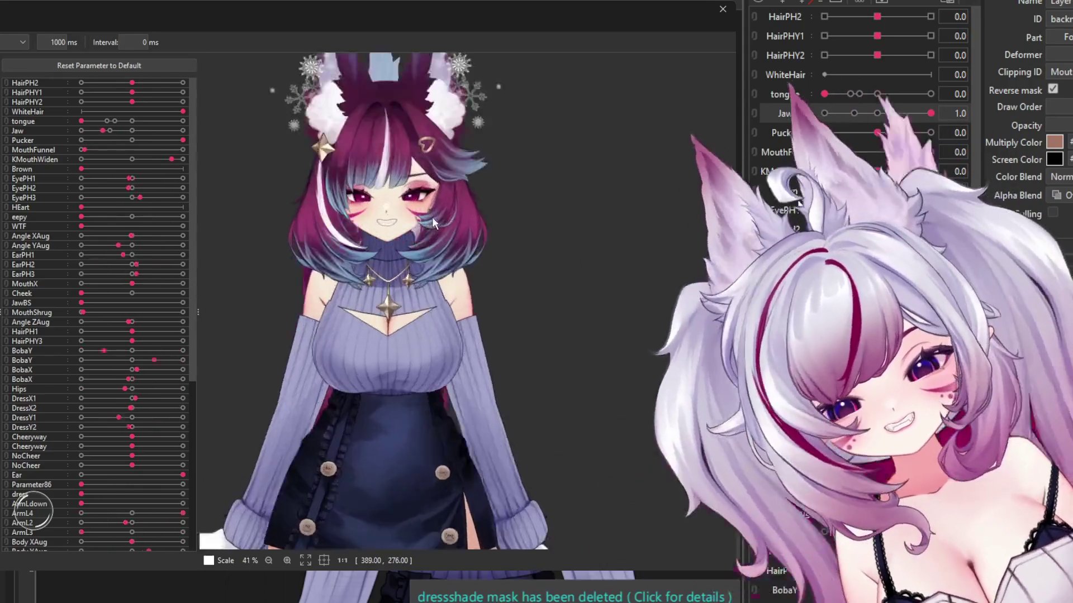
{"action": "scroll", "coordinate": [431, 216], "scroll_direction": "up", "scroll_amount": 1}
{"action": "scroll", "coordinate": [425, 210], "scroll_direction": "up", "scroll_amount": 1}
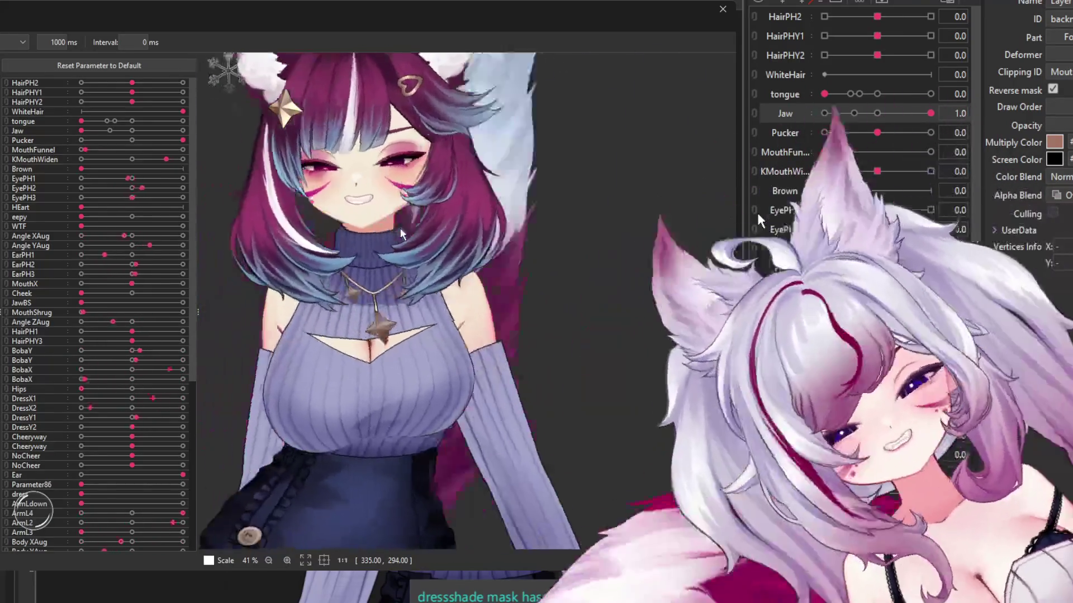
{"action": "scroll", "coordinate": [397, 234], "scroll_direction": "down", "scroll_amount": 3}
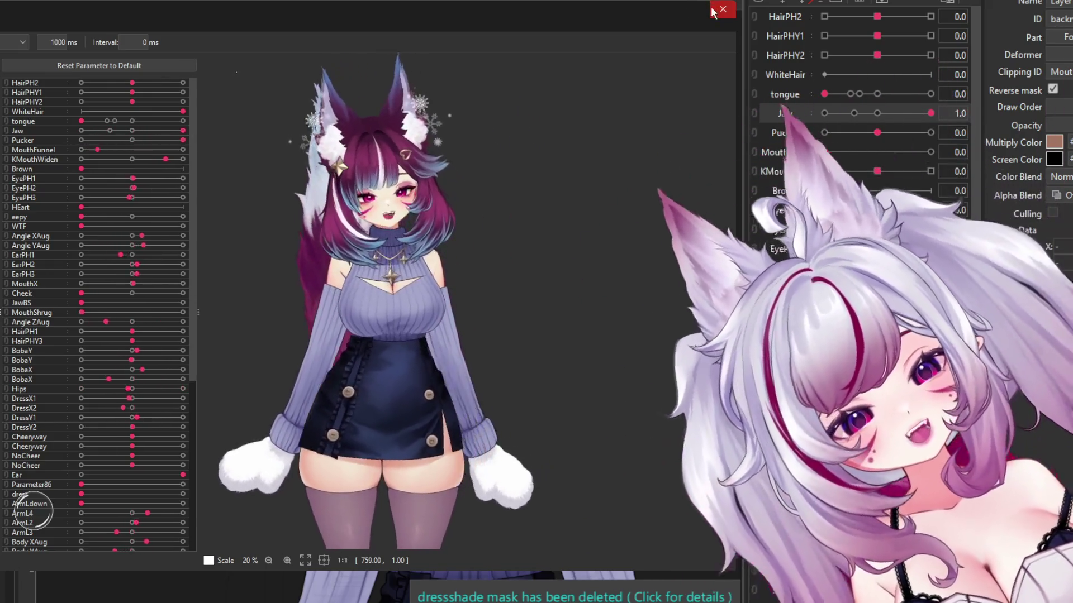
{"action": "left_click", "coordinate": [723, 9]}
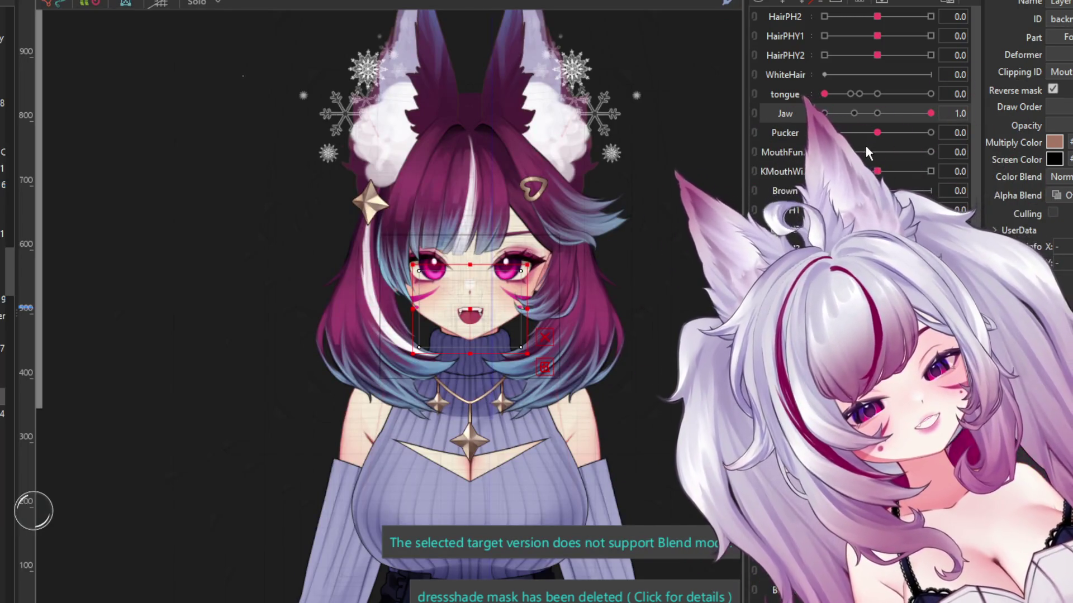
{"action": "scroll", "coordinate": [488, 262], "scroll_direction": "up", "scroll_amount": 3}
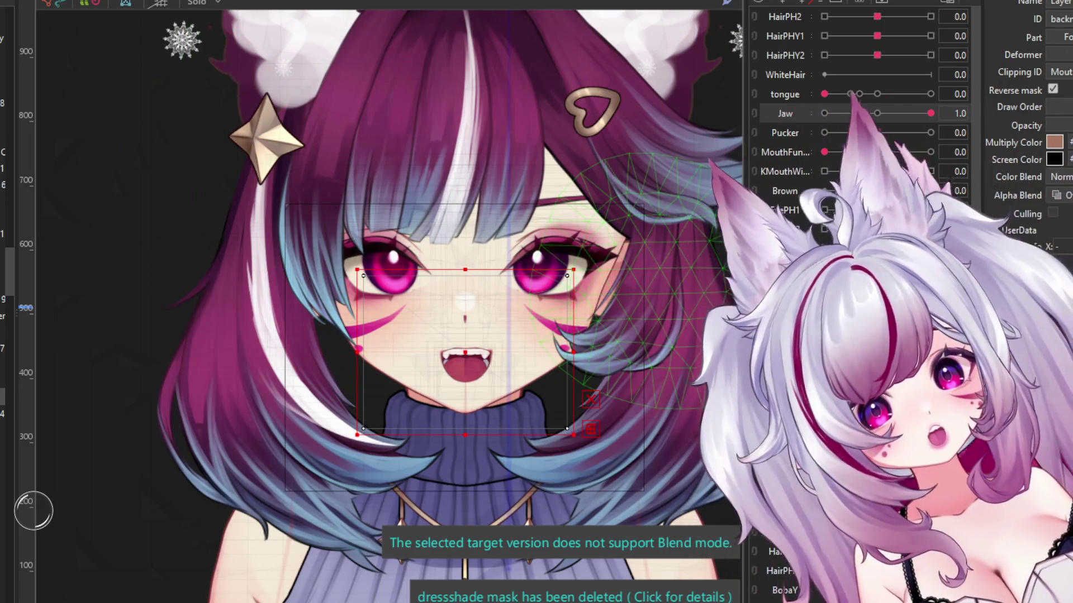
{"action": "scroll", "coordinate": [866, 100], "scroll_direction": "down", "scroll_amount": 3}
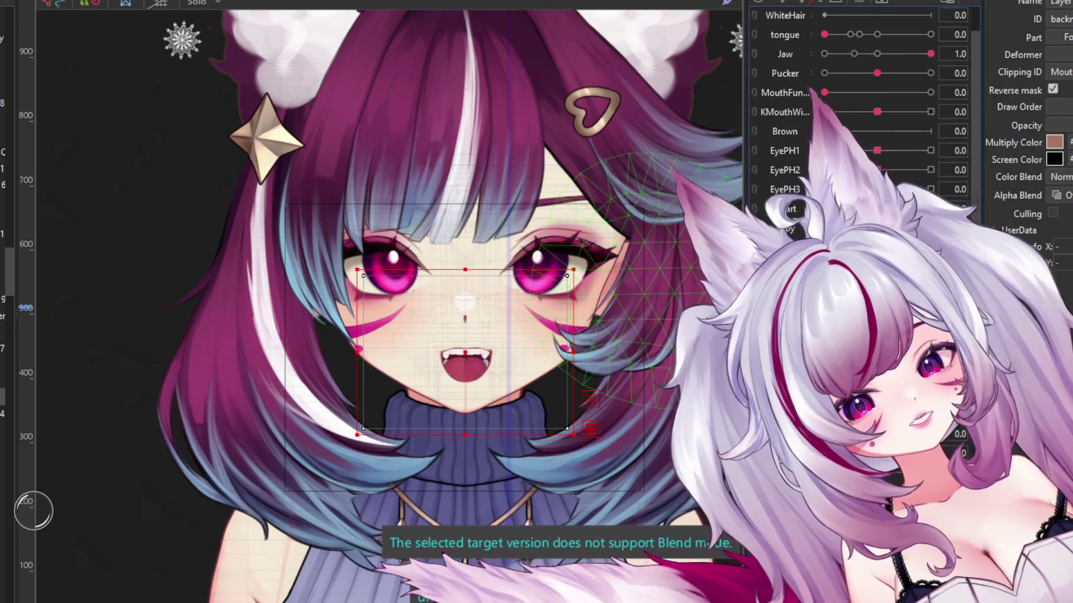
{"action": "scroll", "coordinate": [866, 101], "scroll_direction": "down", "scroll_amount": 2}
{"action": "scroll", "coordinate": [866, 100], "scroll_direction": "down", "scroll_amount": 2}
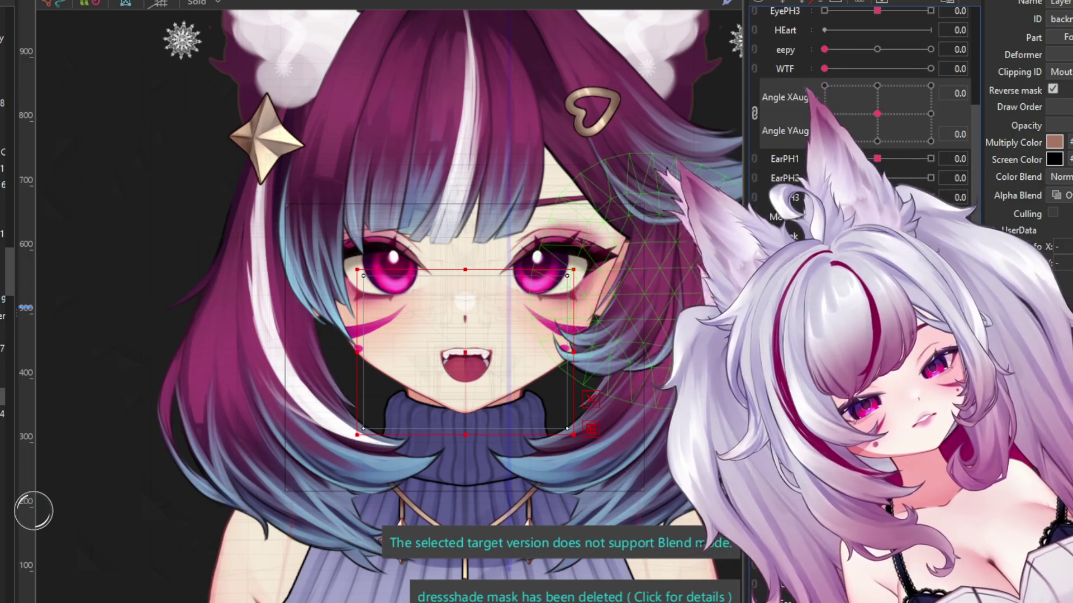
{"action": "scroll", "coordinate": [866, 101], "scroll_direction": "down", "scroll_amount": 2}
{"action": "scroll", "coordinate": [866, 101], "scroll_direction": "down", "scroll_amount": 2}
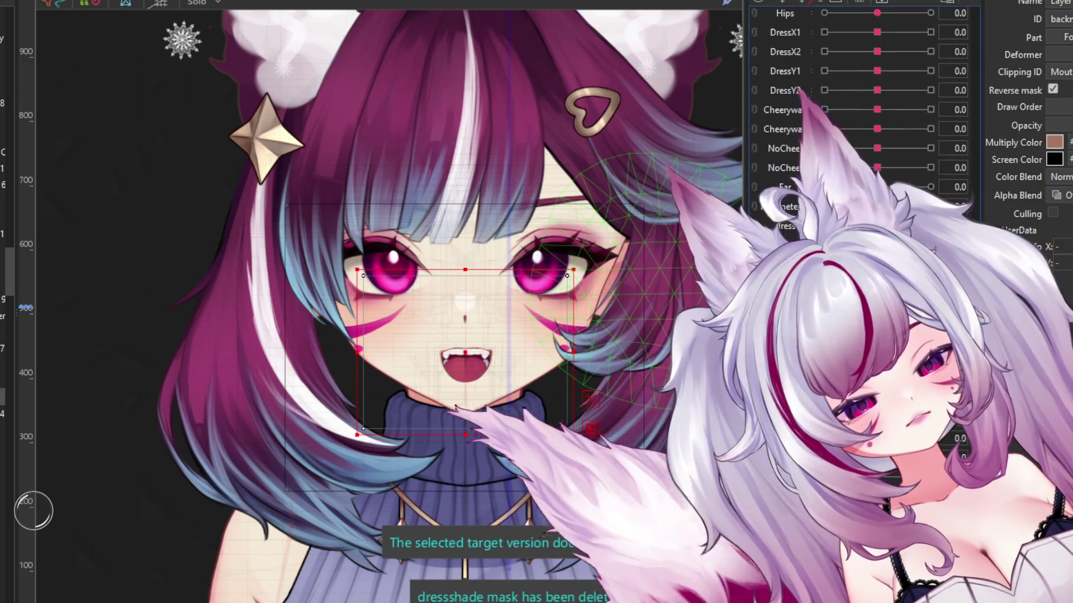
{"action": "scroll", "coordinate": [866, 101], "scroll_direction": "down", "scroll_amount": 2}
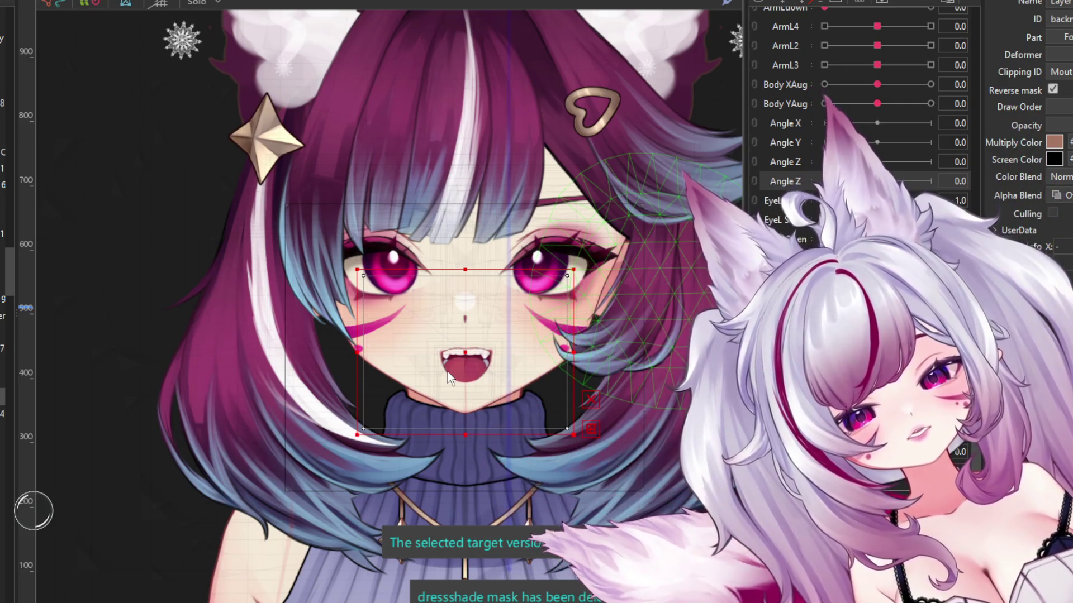
{"action": "scroll", "coordinate": [861, 111], "scroll_direction": "up", "scroll_amount": 3}
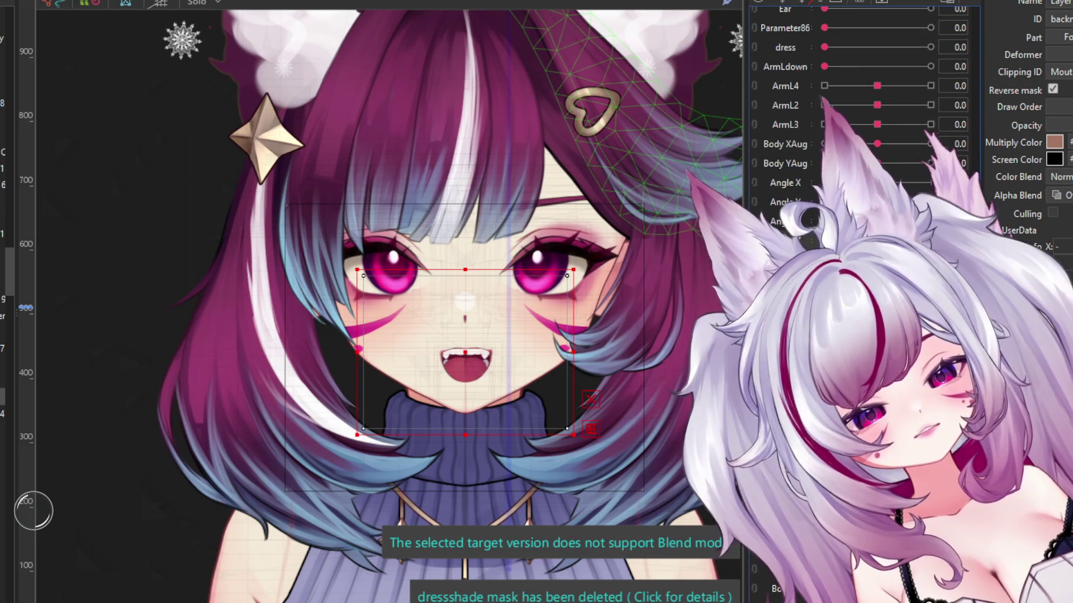
{"action": "scroll", "coordinate": [805, 237], "scroll_direction": "up", "scroll_amount": 9}
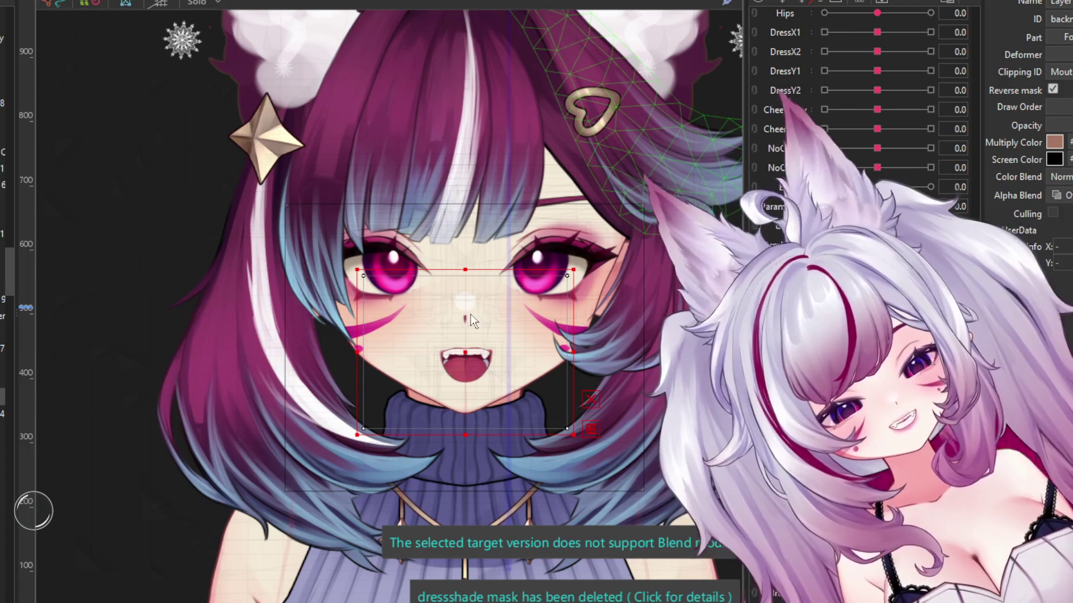
{"action": "scroll", "coordinate": [861, 112], "scroll_direction": "up", "scroll_amount": 3}
{"action": "scroll", "coordinate": [860, 112], "scroll_direction": "up", "scroll_amount": 10}
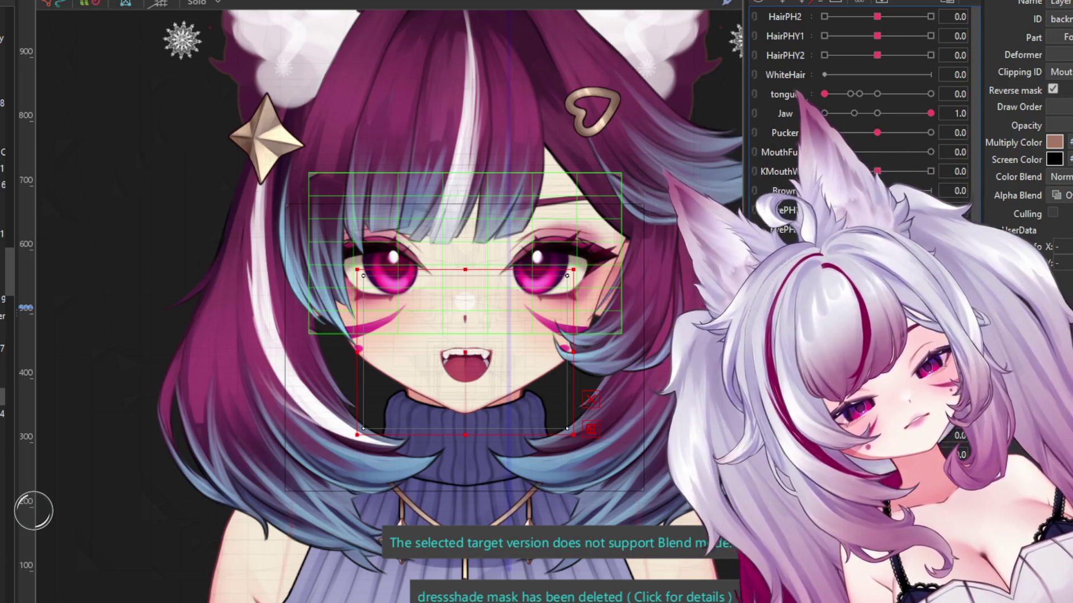
{"action": "left_click_drag", "start_coordinate": [747, 182], "coordinate": [660, 189]}
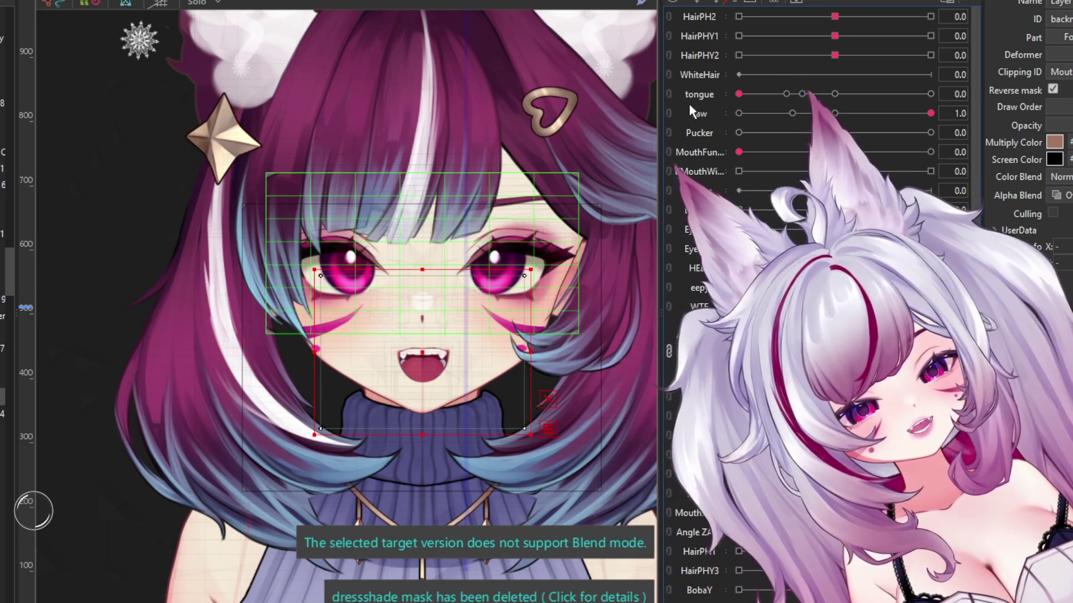
{"action": "scroll", "coordinate": [816, 140], "scroll_direction": "down", "scroll_amount": 3}
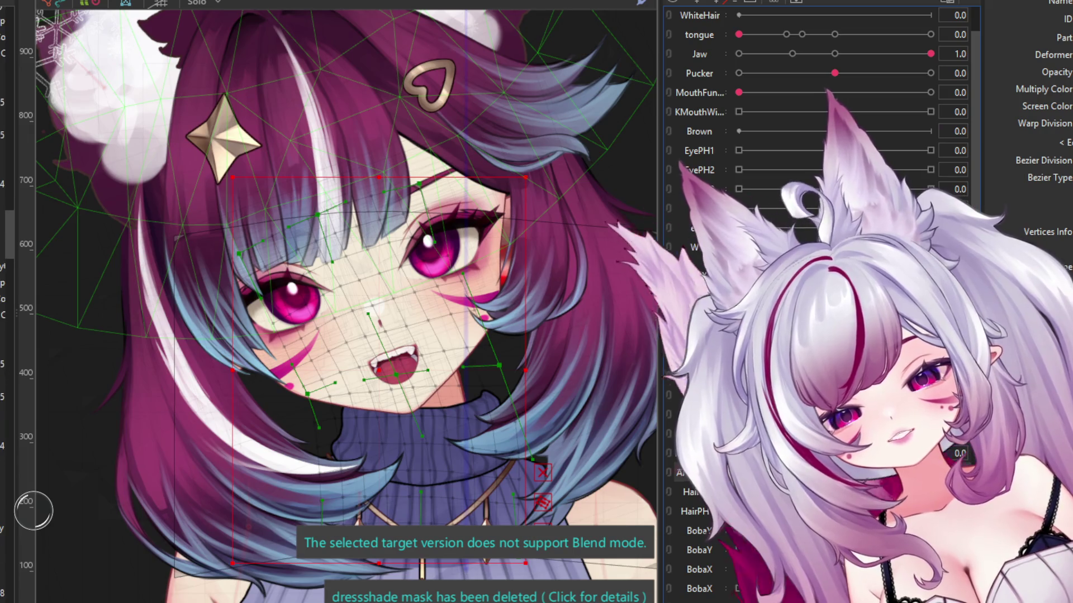
{"action": "scroll", "coordinate": [7, 455], "scroll_direction": "down", "scroll_amount": 5}
{"action": "scroll", "coordinate": [7, 302], "scroll_direction": "up", "scroll_amount": 5}
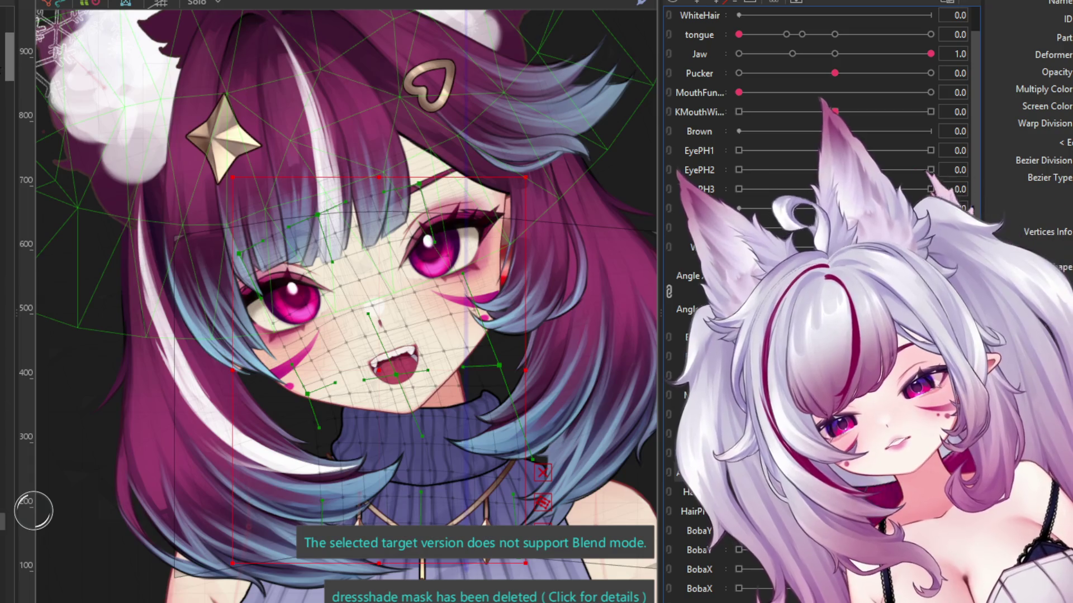
{"action": "scroll", "coordinate": [8, 302], "scroll_direction": "up", "scroll_amount": 2}
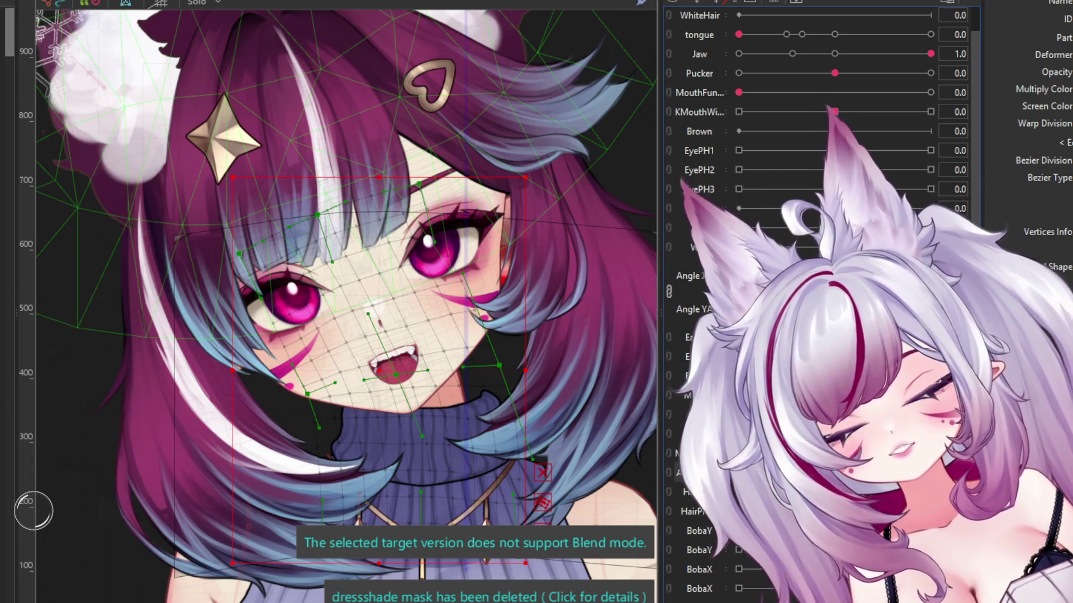
{"action": "left_click", "coordinate": [410, 410]}
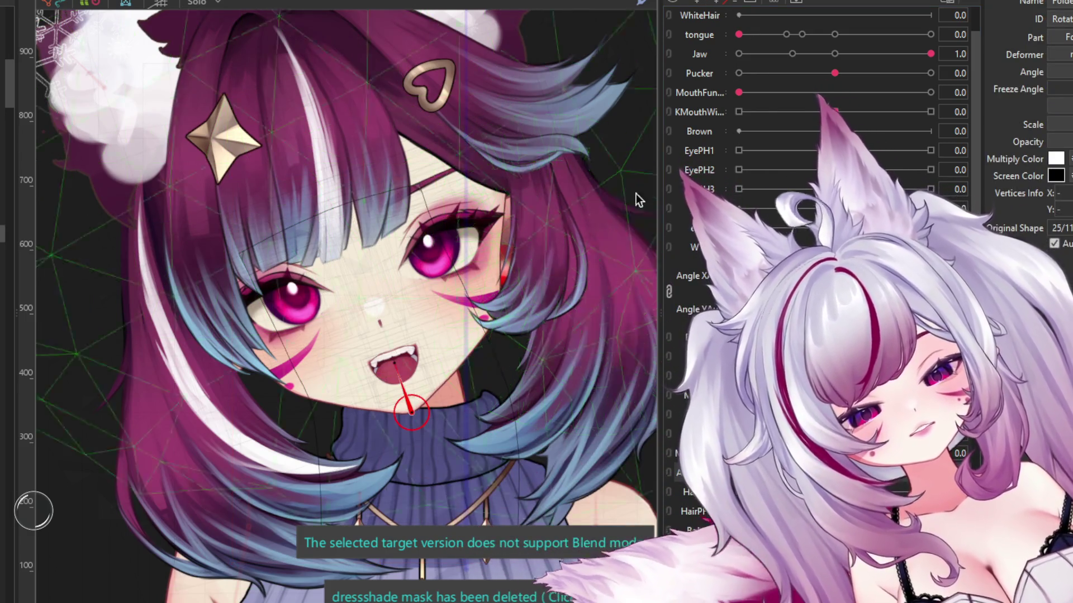
Step: Rotate the chin rotation deformer by about 3.0 degrees to tilt the head
{"action": "left_click", "coordinate": [396, 364]}
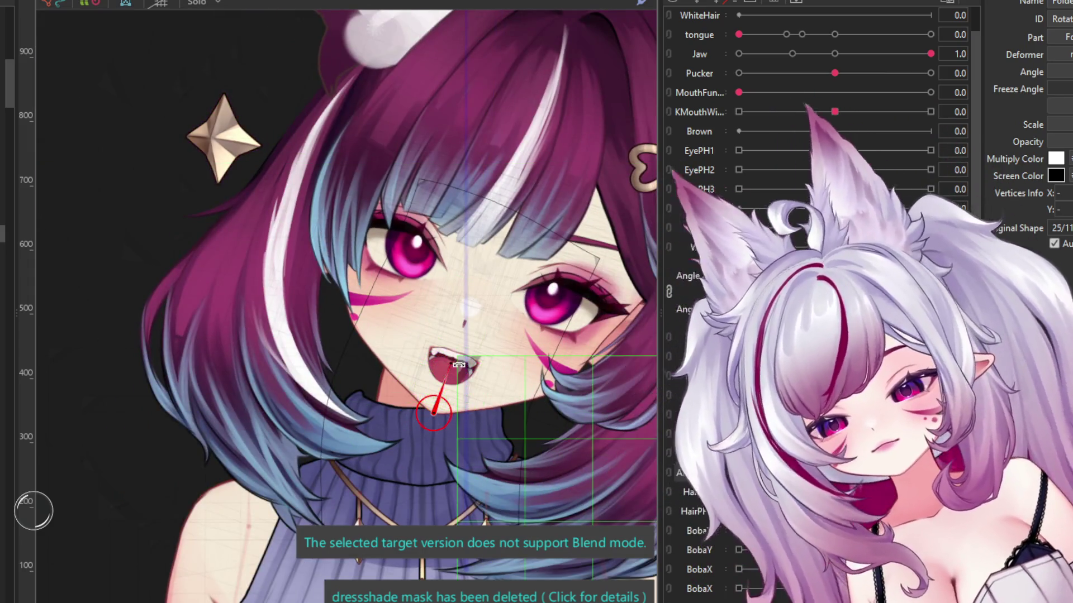
{"action": "left_click_drag", "start_coordinate": [452, 363], "coordinate": [457, 361]}
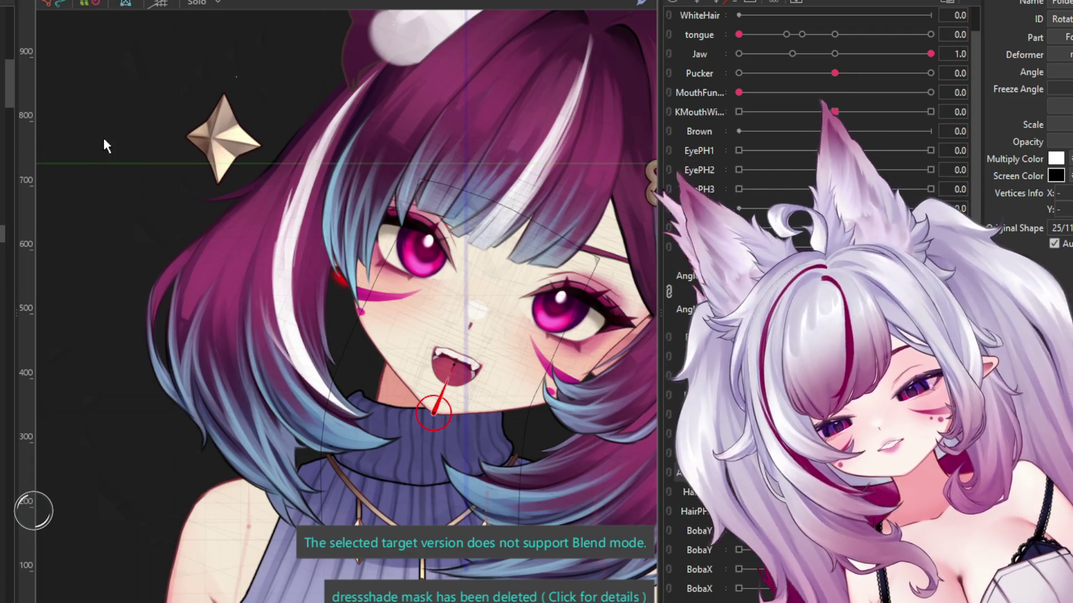
{"action": "scroll", "coordinate": [349, 162], "scroll_direction": "up", "scroll_amount": 3}
{"action": "scroll", "coordinate": [396, 189], "scroll_direction": "up", "scroll_amount": 2}
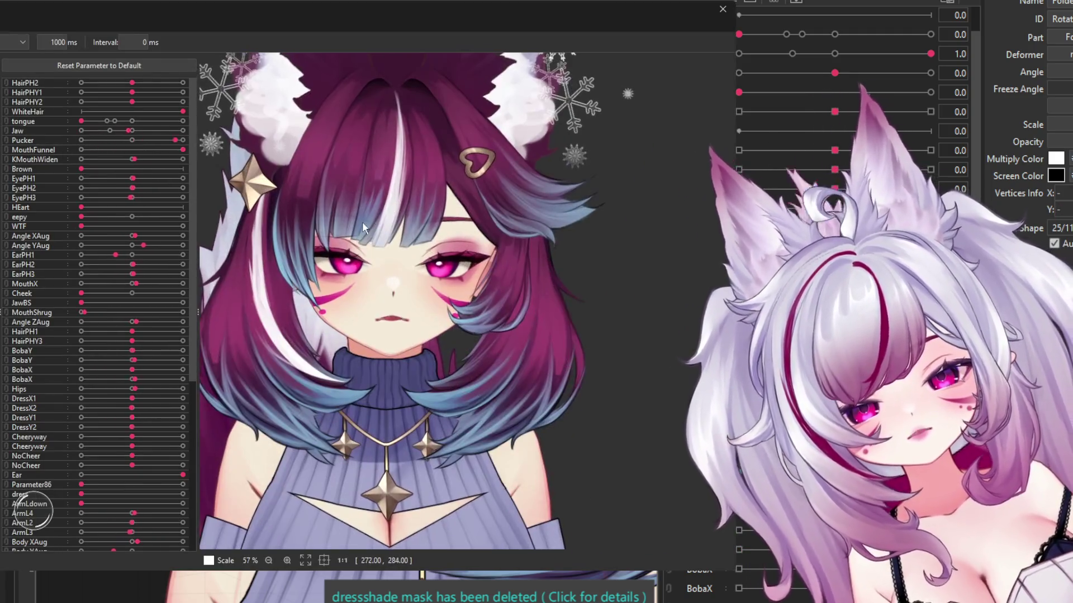
{"action": "scroll", "coordinate": [423, 209], "scroll_direction": "up", "scroll_amount": 2}
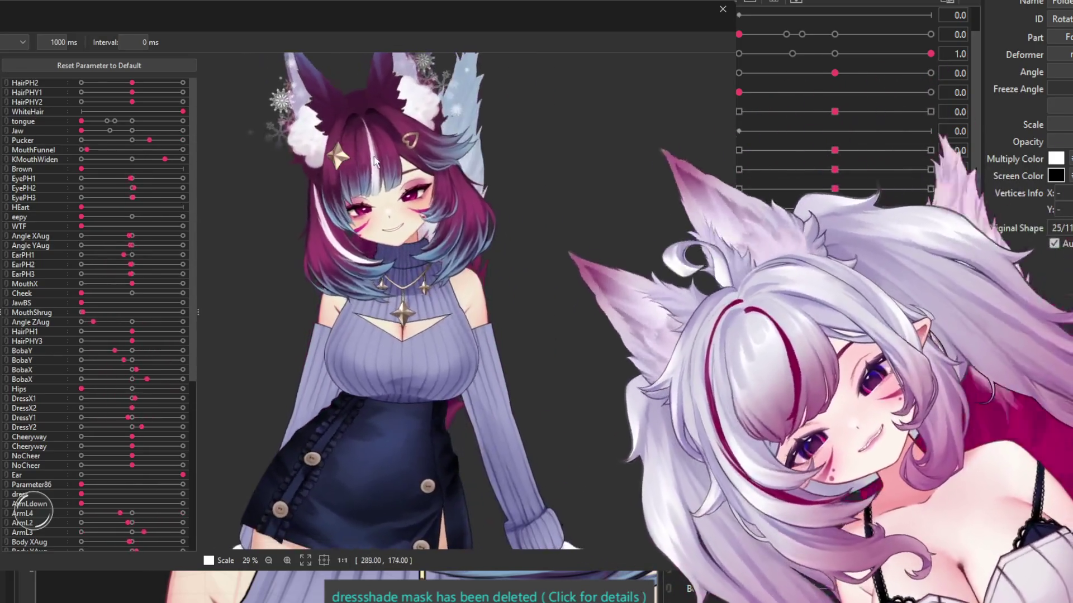
{"action": "scroll", "coordinate": [391, 168], "scroll_direction": "down", "scroll_amount": 3}
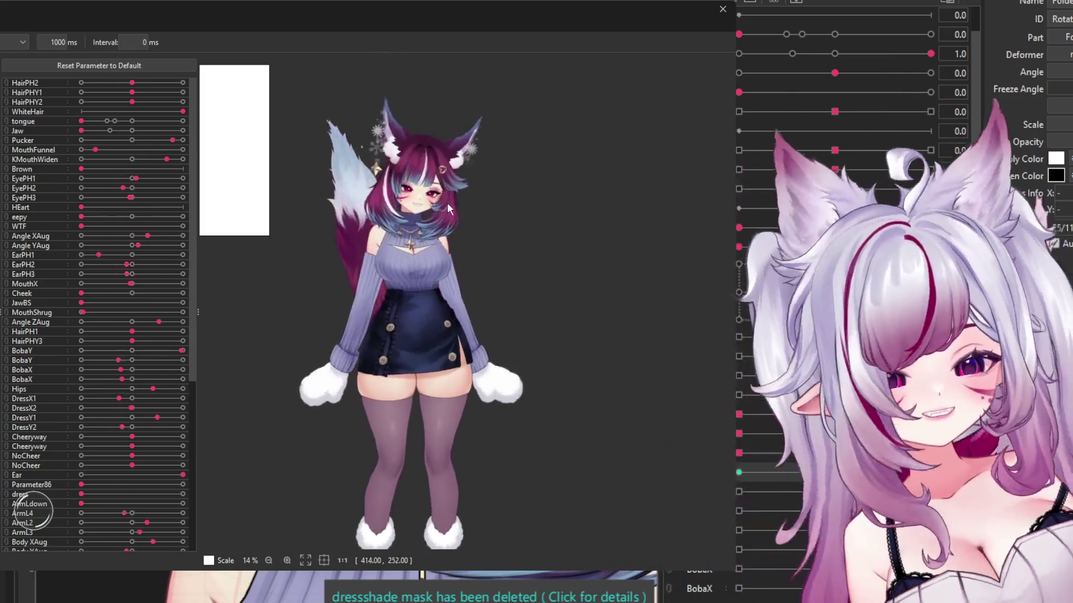
{"action": "scroll", "coordinate": [457, 255], "scroll_direction": "down", "scroll_amount": 3}
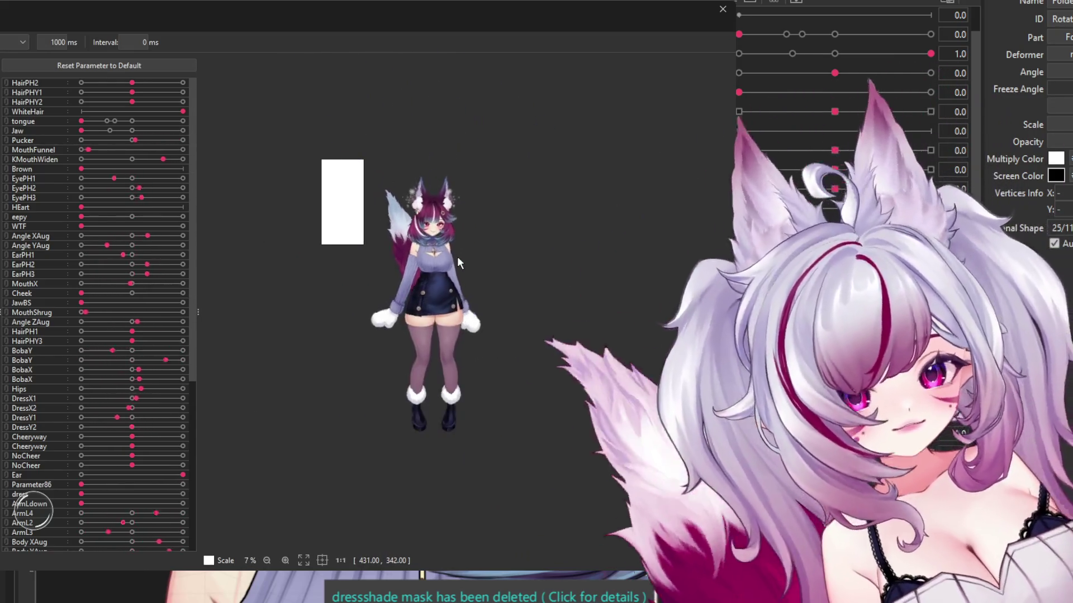
{"action": "scroll", "coordinate": [462, 257], "scroll_direction": "up", "scroll_amount": 1}
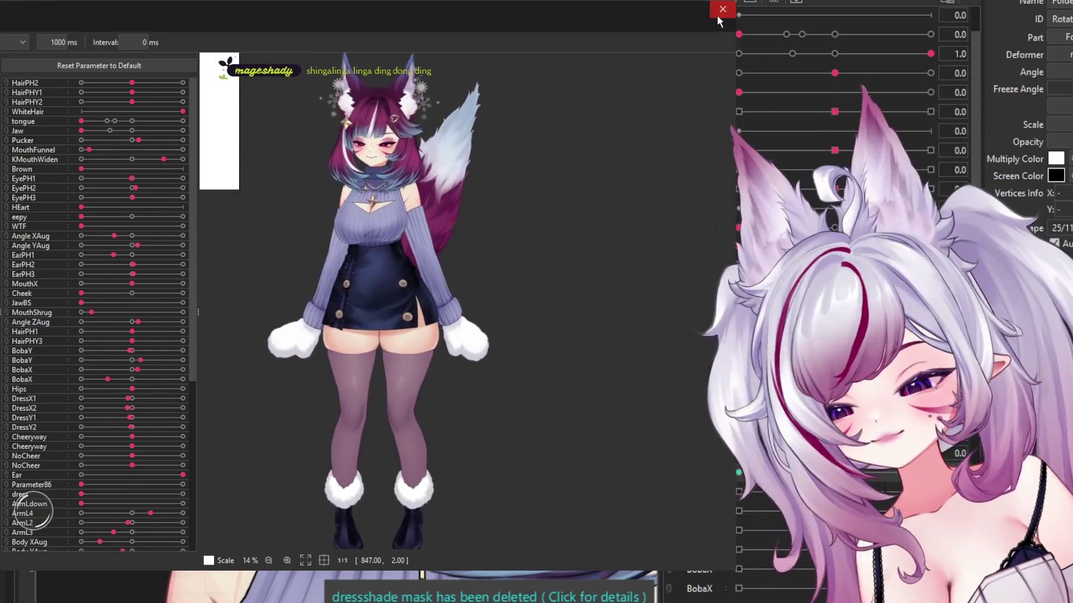
Step: Close the animation preview and zoom around the editing canvas
{"action": "left_click", "coordinate": [723, 9]}
{"action": "scroll", "coordinate": [325, 189], "scroll_direction": "down", "scroll_amount": 6}
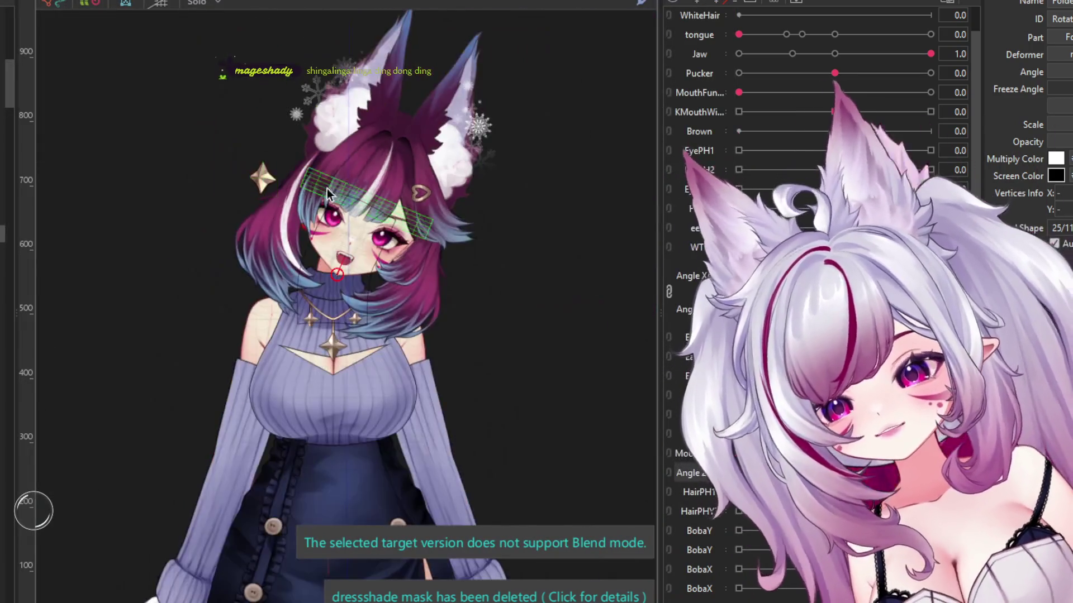
{"action": "scroll", "coordinate": [321, 231], "scroll_direction": "up", "scroll_amount": 5}
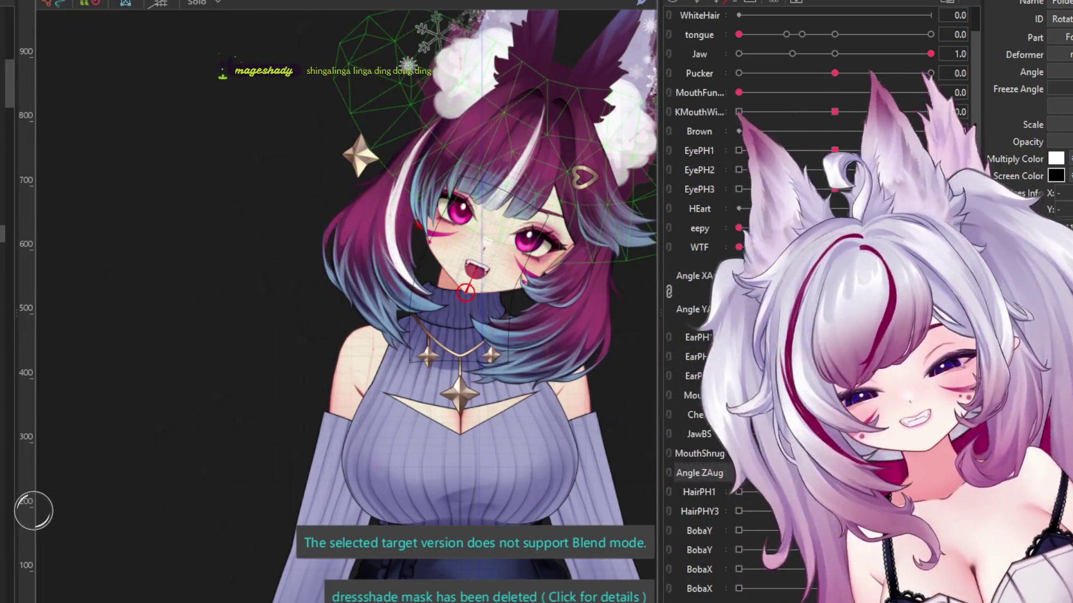
{"action": "scroll", "coordinate": [479, 251], "scroll_direction": "down", "scroll_amount": 3}
{"action": "scroll", "coordinate": [490, 250], "scroll_direction": "down", "scroll_amount": 2}
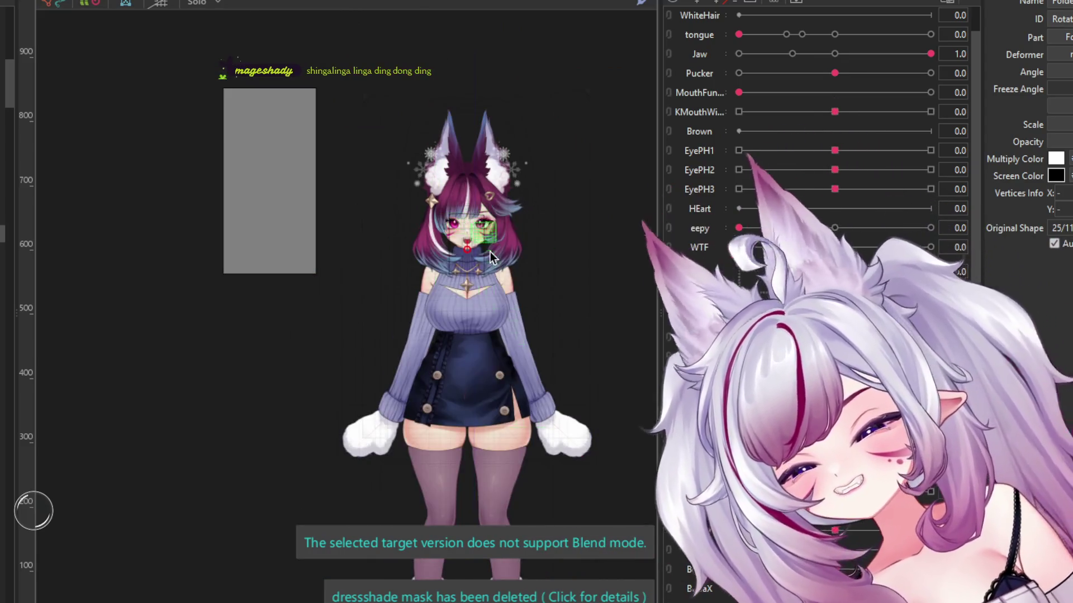
{"action": "scroll", "coordinate": [378, 210], "scroll_direction": "up", "scroll_amount": 4}
{"action": "scroll", "coordinate": [380, 206], "scroll_direction": "up", "scroll_amount": 2}
{"action": "scroll", "coordinate": [439, 366], "scroll_direction": "down", "scroll_amount": 3}
{"action": "scroll", "coordinate": [406, 310], "scroll_direction": "down", "scroll_amount": 1}
{"action": "scroll", "coordinate": [419, 249], "scroll_direction": "up", "scroll_amount": 3}
{"action": "scroll", "coordinate": [356, 239], "scroll_direction": "down", "scroll_amount": 1}
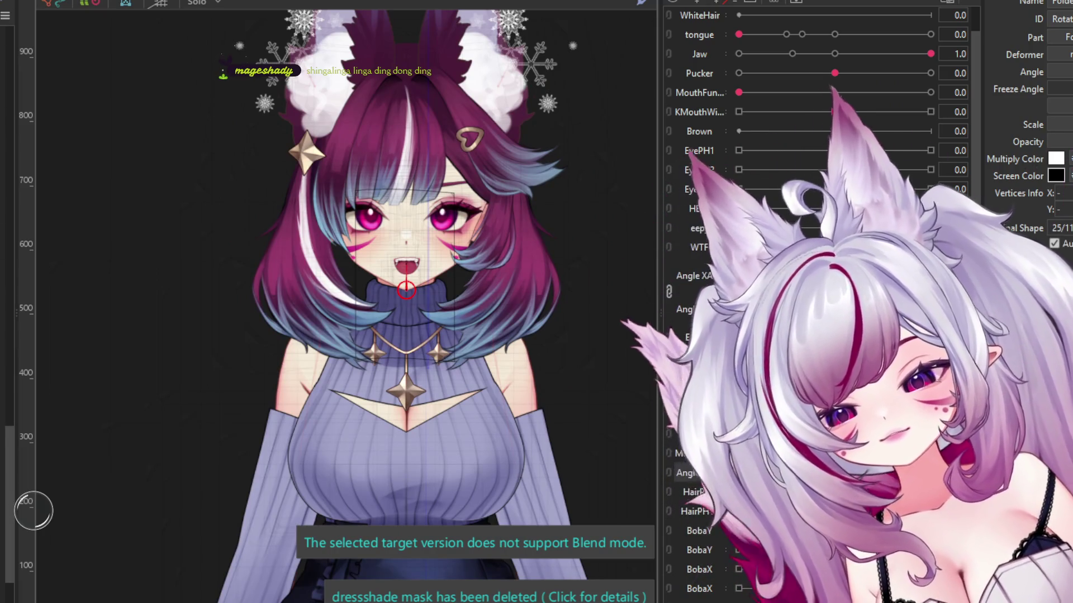
Step: Select the head and hair art mesh and make the blue fur-trimmed coat visible
{"action": "left_click", "coordinate": [406, 312]}
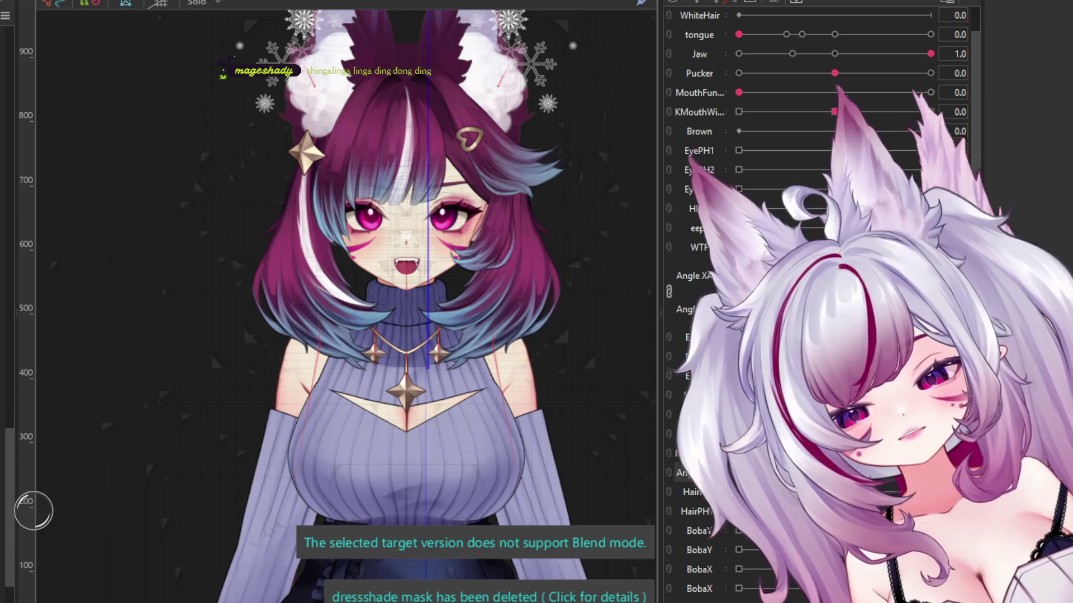
{"action": "left_click", "coordinate": [405, 269]}
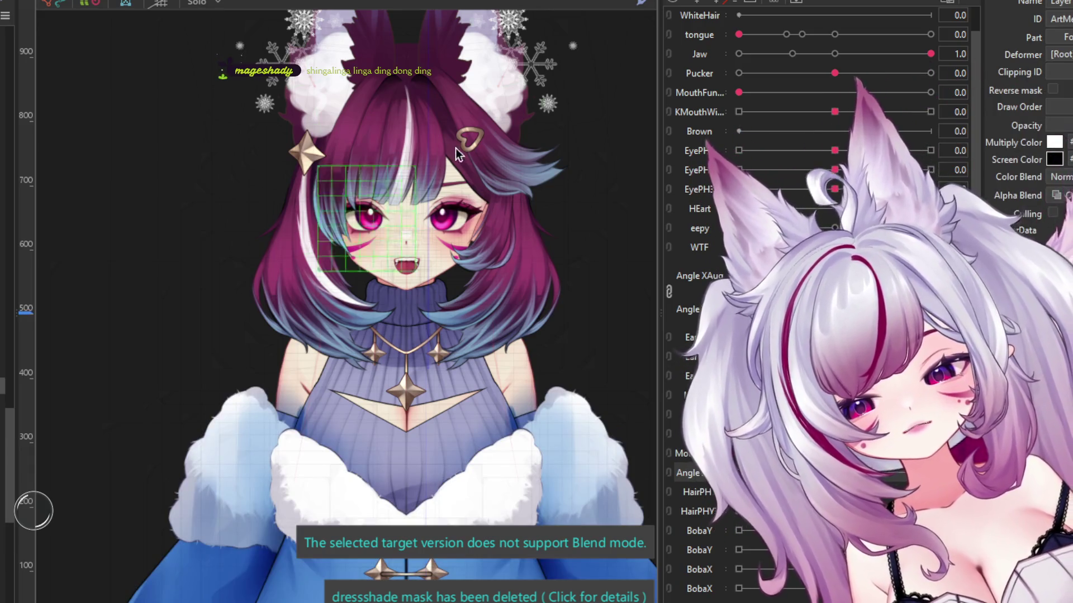
{"action": "scroll", "coordinate": [478, 257], "scroll_direction": "up", "scroll_amount": 3}
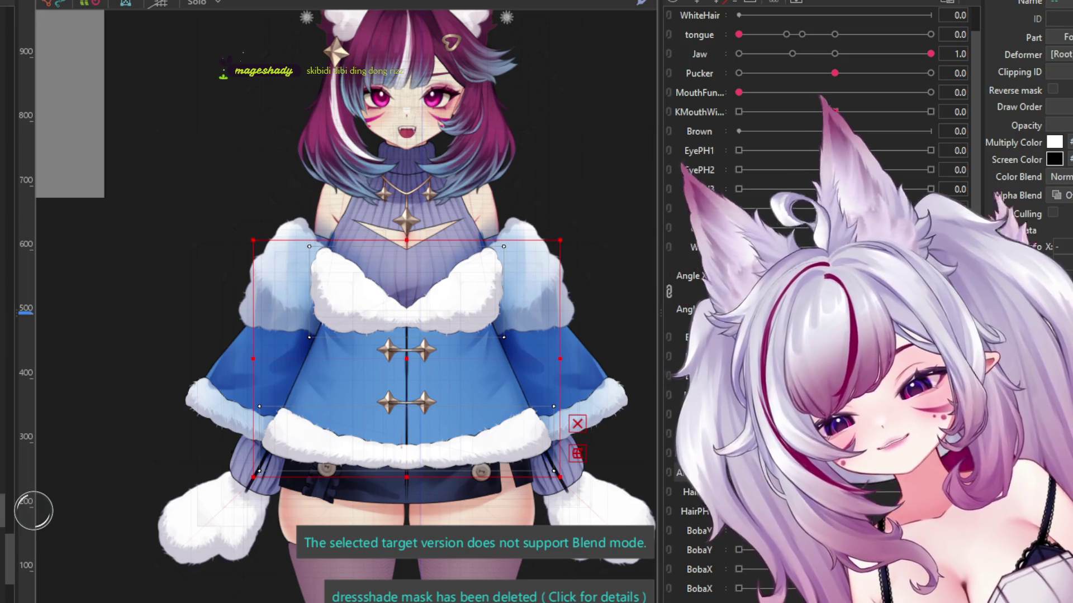
Step: Step through the coat's rotation and warp deformers, then select both upper star clasp meshes
{"action": "left_click", "coordinate": [407, 357]}
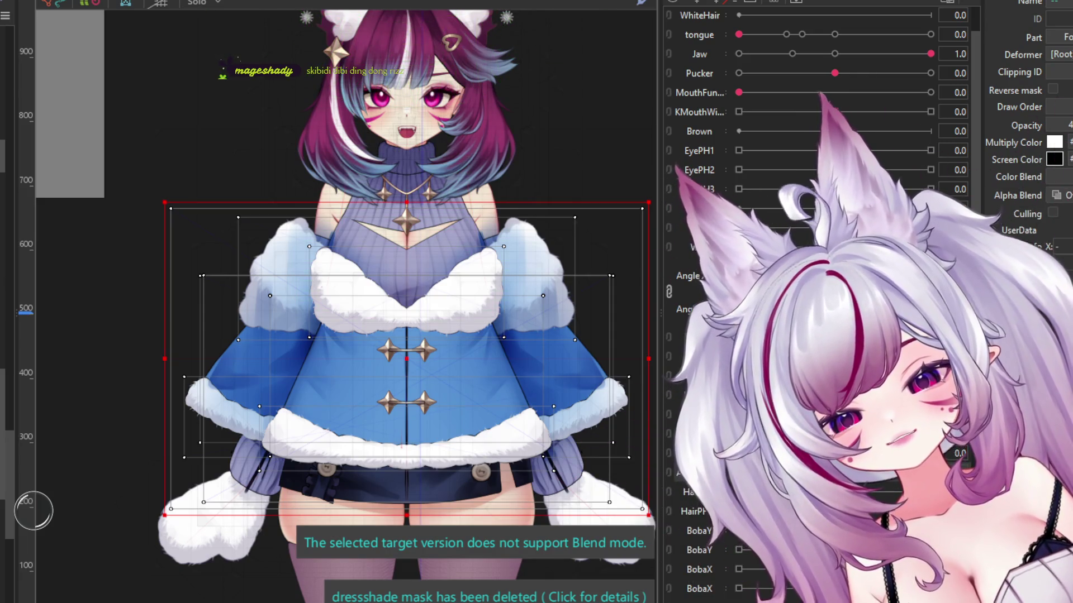
{"action": "left_click", "coordinate": [406, 358]}
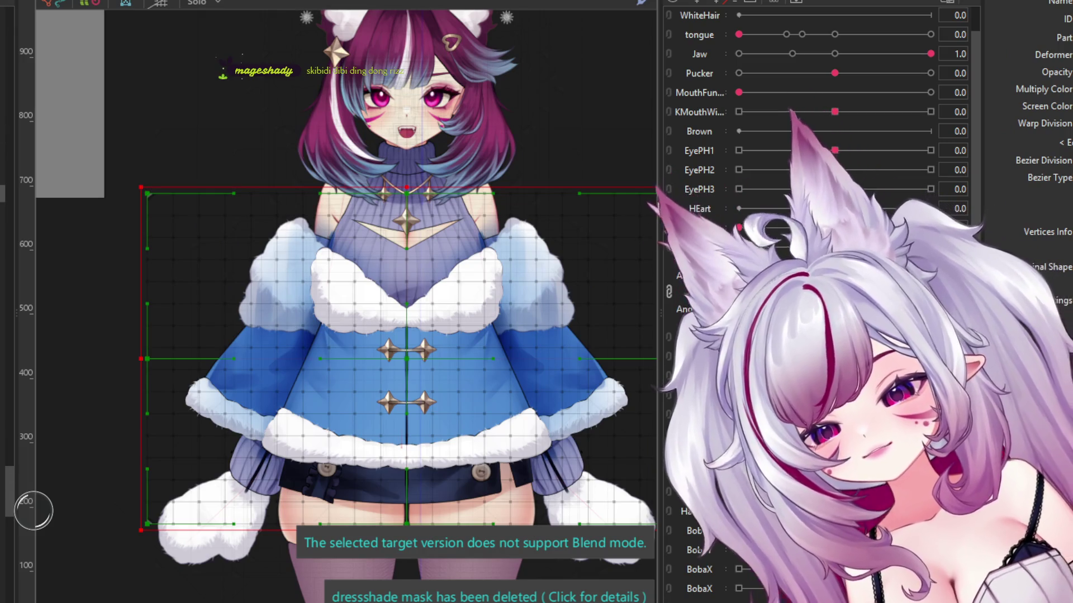
{"action": "left_click", "coordinate": [406, 402]}
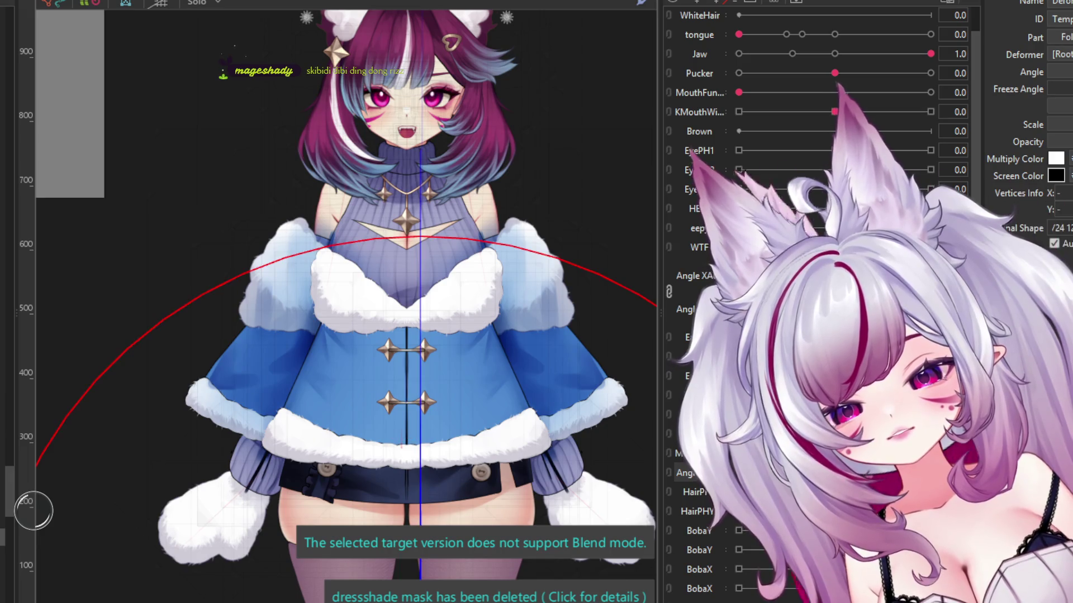
{"action": "left_click", "coordinate": [406, 402]}
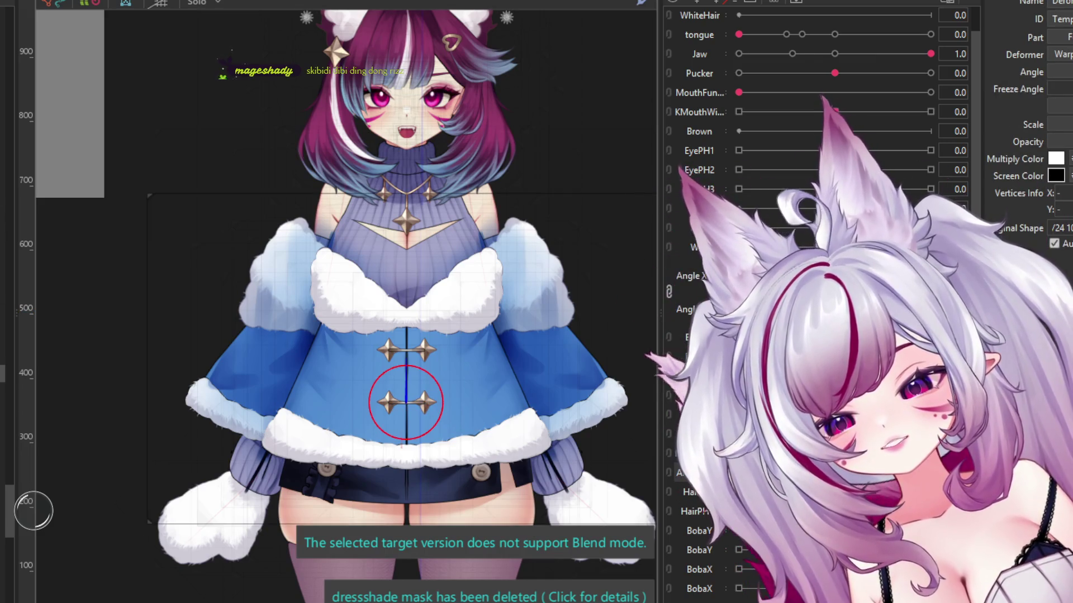
{"action": "left_click", "coordinate": [406, 402]}
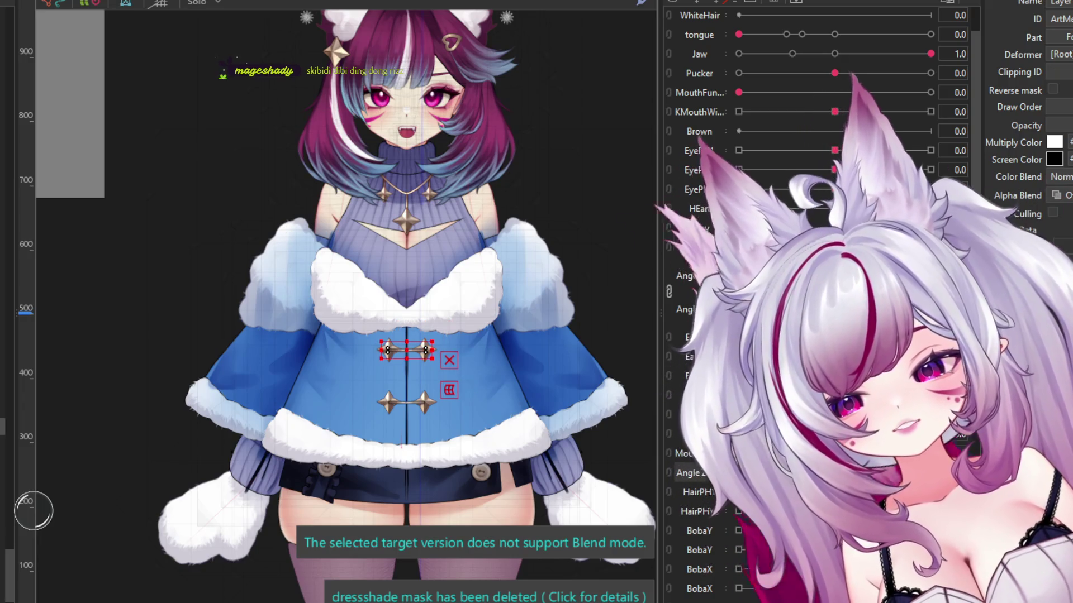
{"action": "left_click", "coordinate": [406, 335], "text": "shift"}
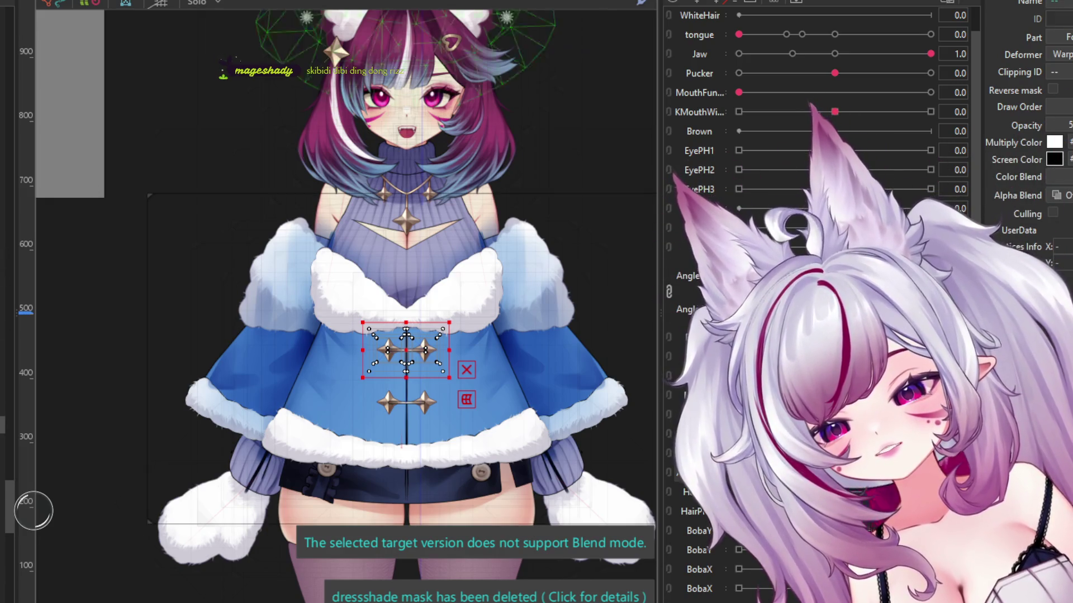
Step: Select the body warp deformer covering the coat from shoulders to hem and zoom in
{"action": "left_click", "coordinate": [154, 528]}
{"action": "scroll", "coordinate": [399, 302], "scroll_direction": "down", "scroll_amount": 3}
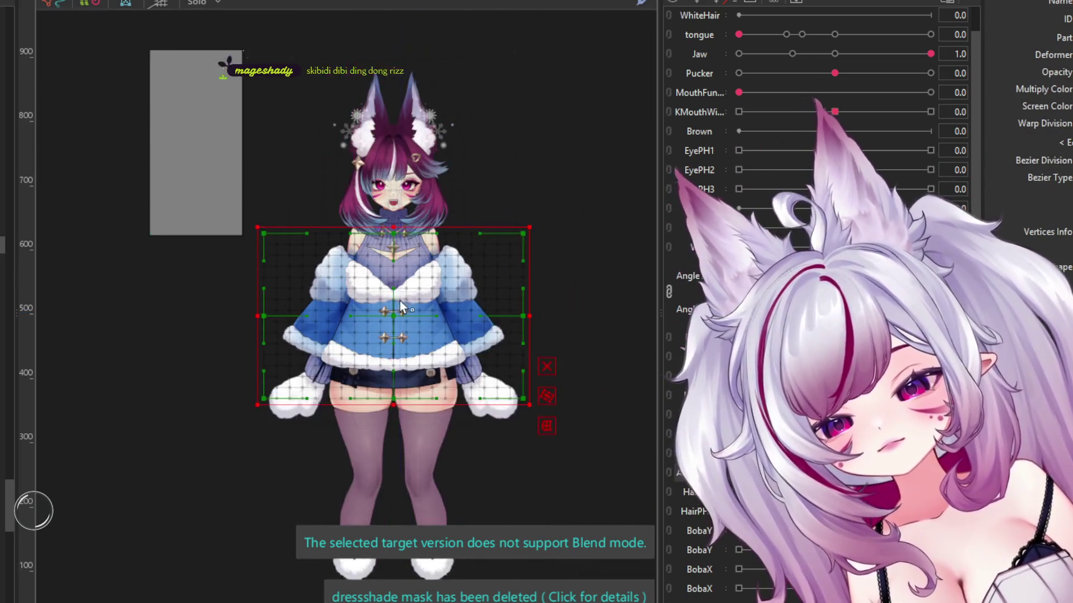
{"action": "scroll", "coordinate": [399, 300], "scroll_direction": "up", "scroll_amount": 3}
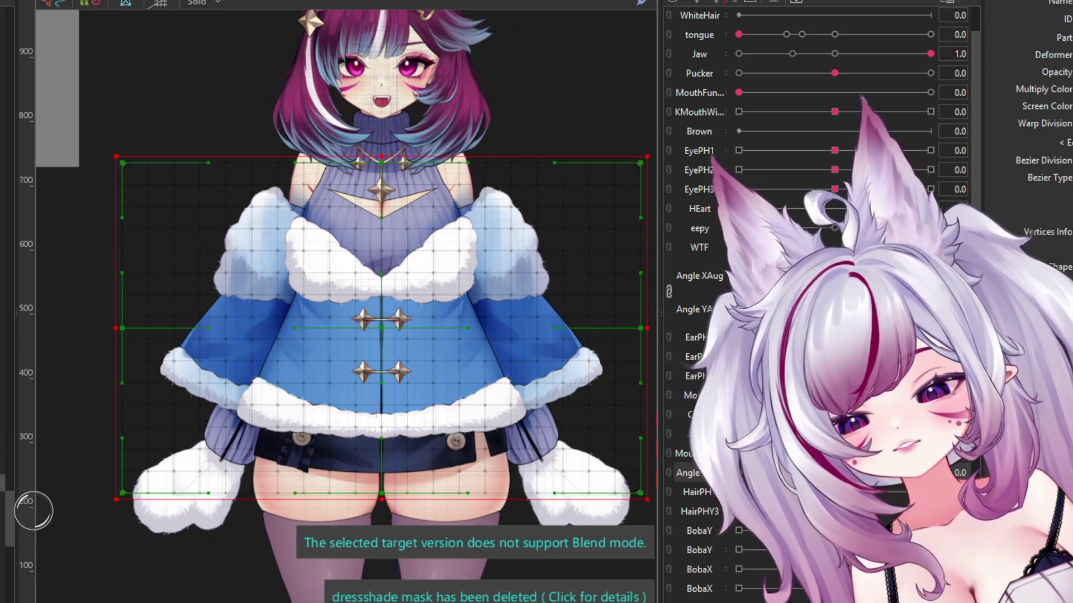
{"action": "scroll", "coordinate": [8, 481], "scroll_direction": "up", "scroll_amount": 3}
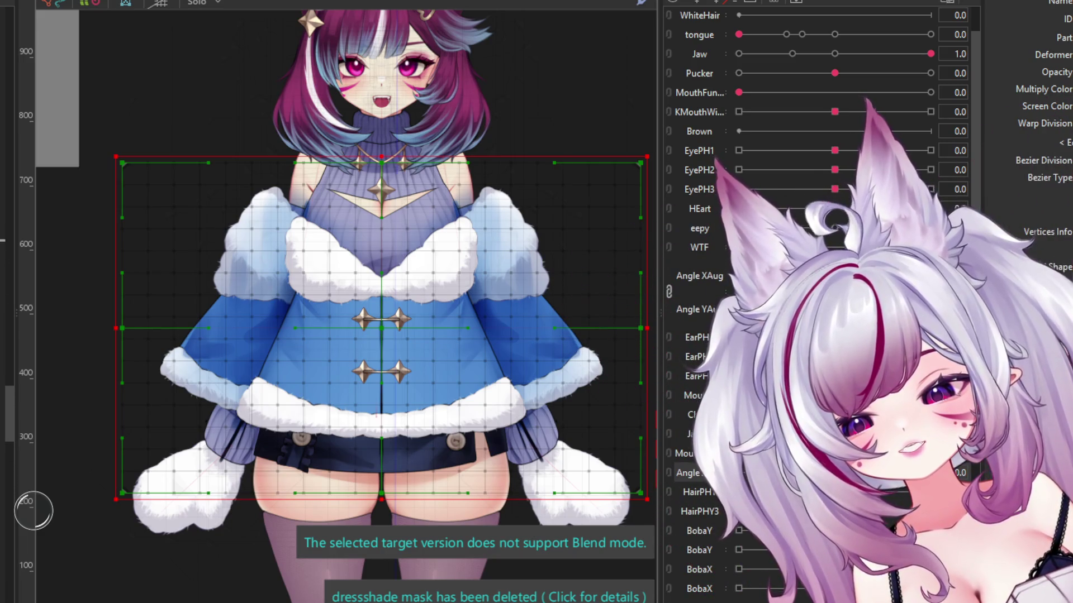
{"action": "scroll", "coordinate": [8, 346], "scroll_direction": "up", "scroll_amount": 2}
{"action": "scroll", "coordinate": [8, 302], "scroll_direction": "up", "scroll_amount": 4}
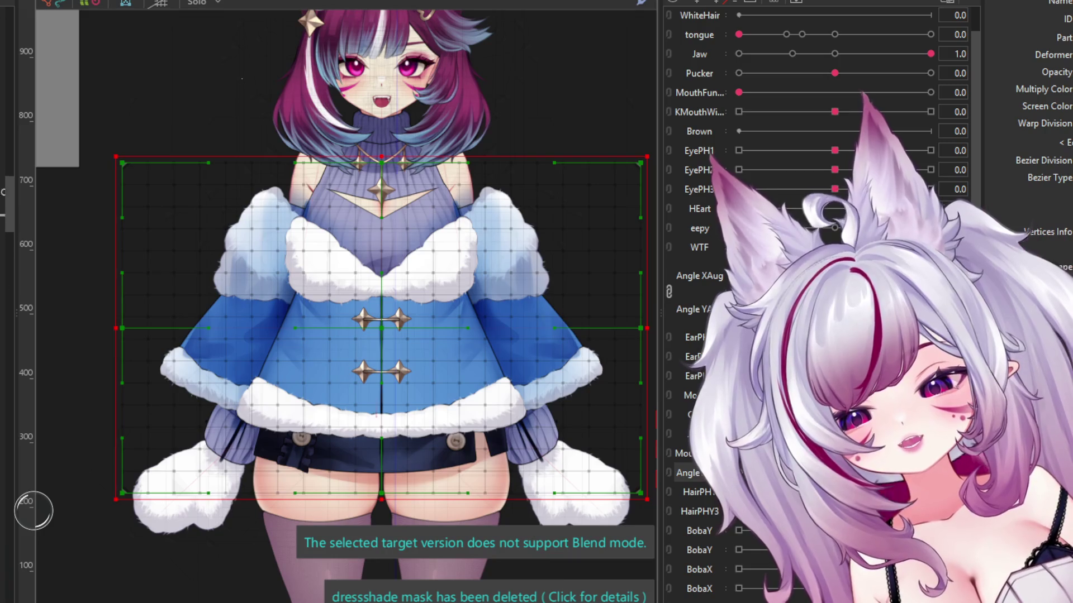
{"action": "scroll", "coordinate": [9, 302], "scroll_direction": "up", "scroll_amount": 2}
{"action": "scroll", "coordinate": [9, 302], "scroll_direction": "up", "scroll_amount": 2}
{"action": "scroll", "coordinate": [9, 301], "scroll_direction": "up", "scroll_amount": 2}
{"action": "scroll", "coordinate": [9, 302], "scroll_direction": "up", "scroll_amount": 1}
{"action": "scroll", "coordinate": [8, 302], "scroll_direction": "up", "scroll_amount": 2}
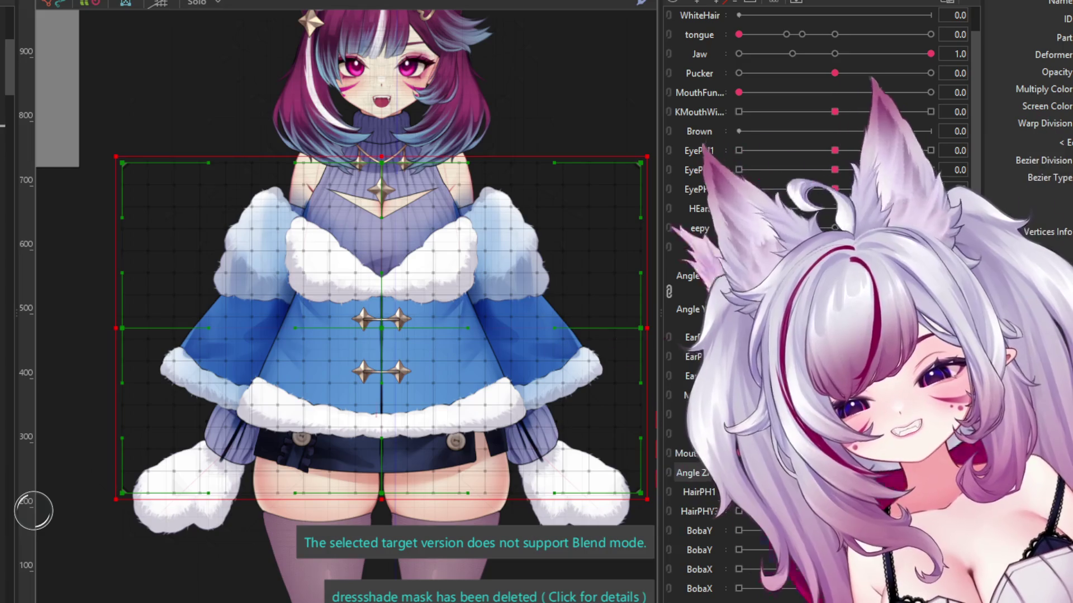
{"action": "scroll", "coordinate": [9, 301], "scroll_direction": "down", "scroll_amount": 10}
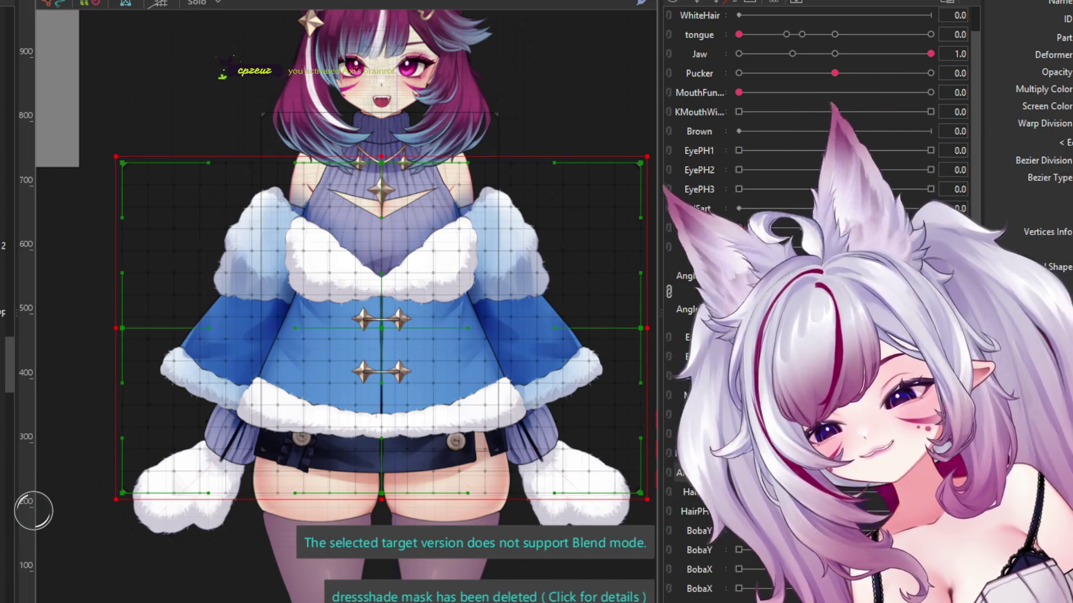